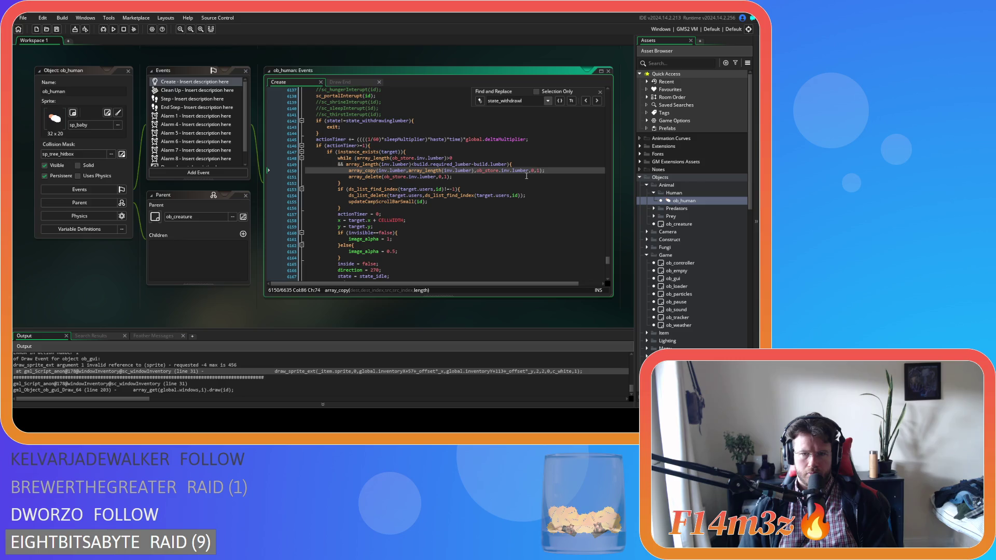
Step: Put the caret on line 6155 of ob_human's Create event and build and run the game with F5
{"action": "left_click", "coordinate": [512, 201]}
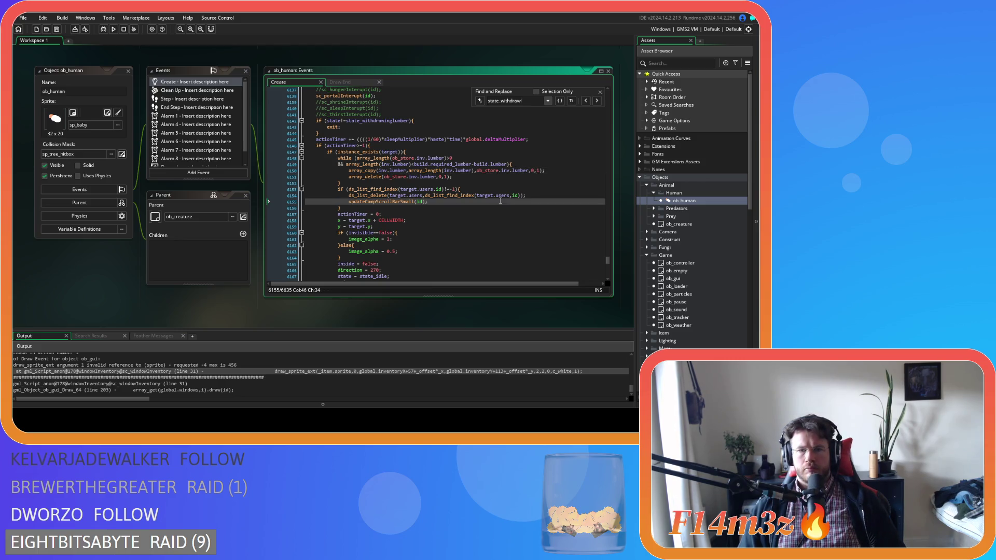
{"action": "key", "text": "F5"}
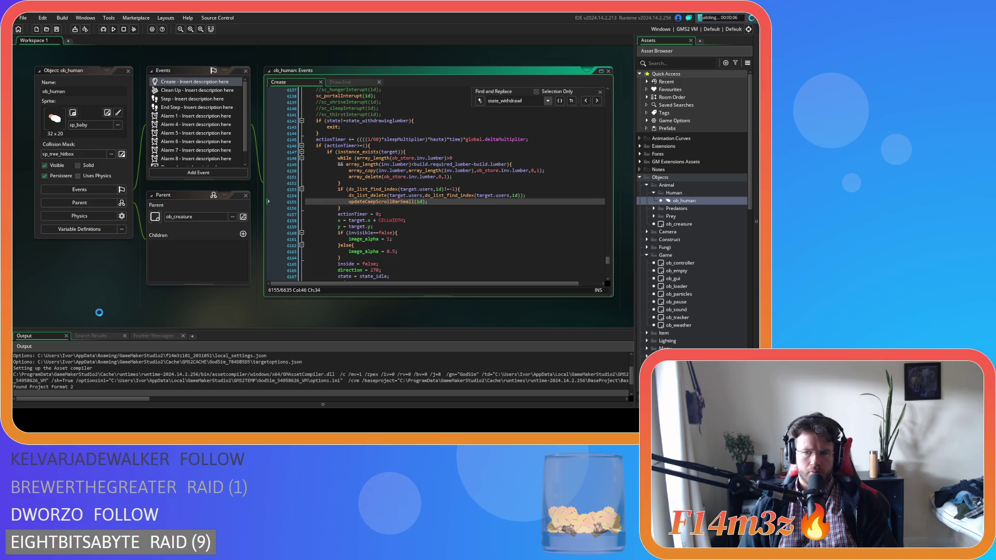
{"action": "key", "text": "Up"}
{"action": "key", "text": "Up"}
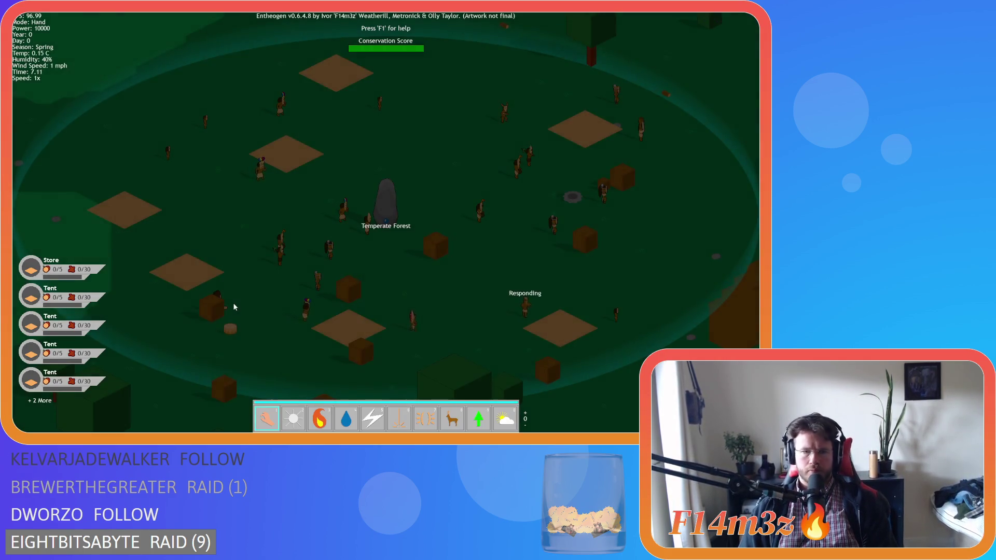
Step: Turn on unit name and status labels and call a herd of deer near the village
{"action": "left_click", "coordinate": [234, 307]}
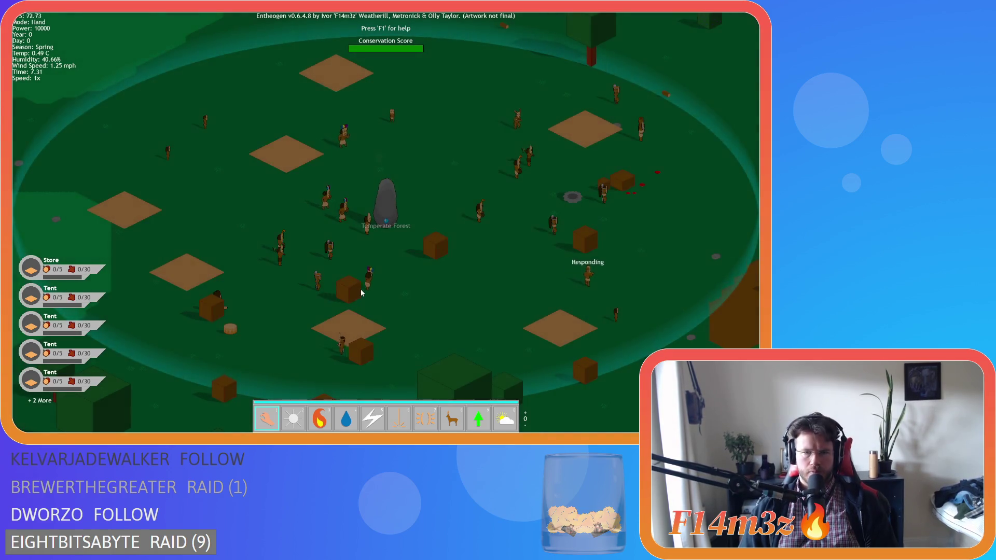
{"action": "key", "text": "d"}
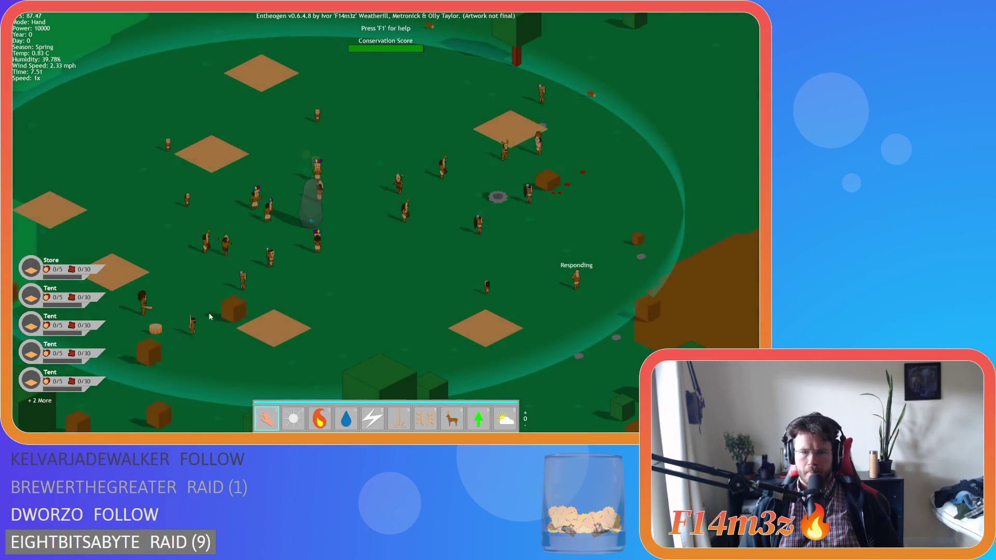
{"action": "key", "text": "s"}
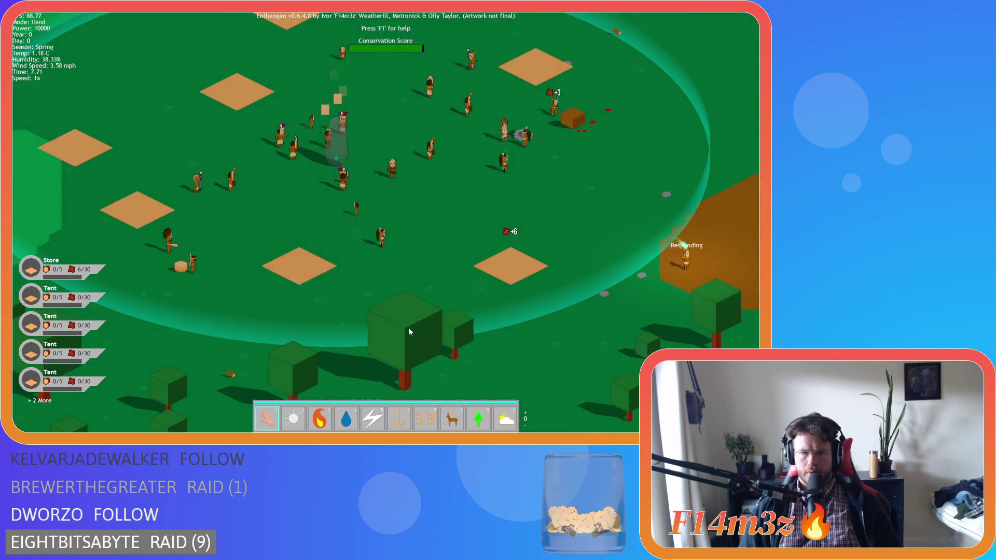
{"action": "key", "text": "w"}
{"action": "key", "text": "8"}
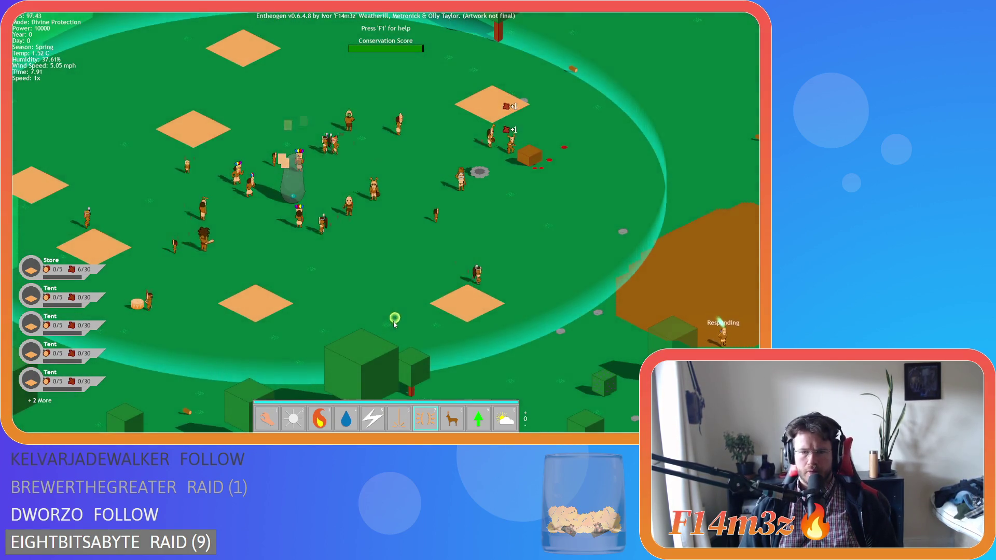
{"action": "key", "text": "w"}
{"action": "key", "text": "a"}
{"action": "key", "text": "s"}
{"action": "left_click", "coordinate": [283, 168]}
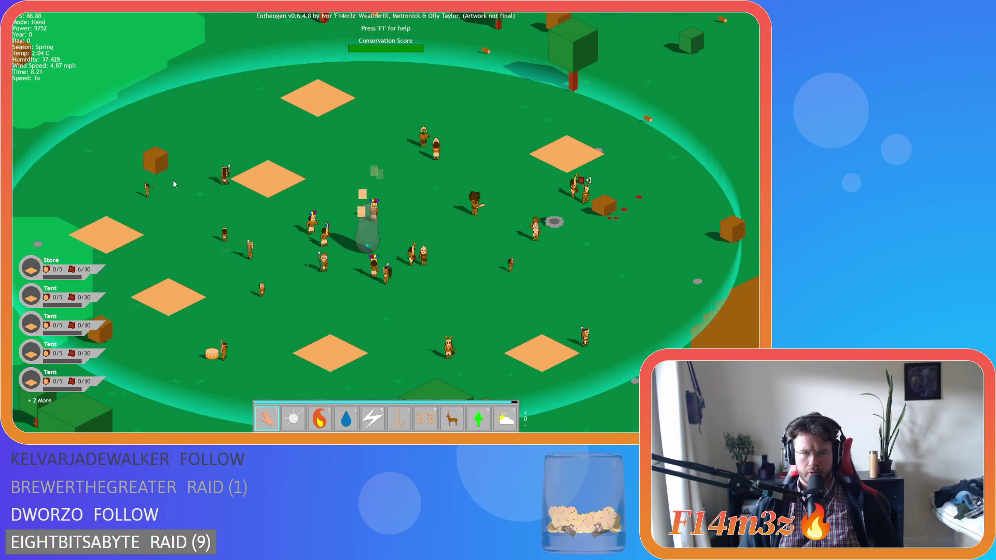
Step: Drive another deer herd toward the Store and drop the carried fur onto the Store
{"action": "key", "text": "s"}
{"action": "key", "text": "a"}
{"action": "key", "text": "1"}
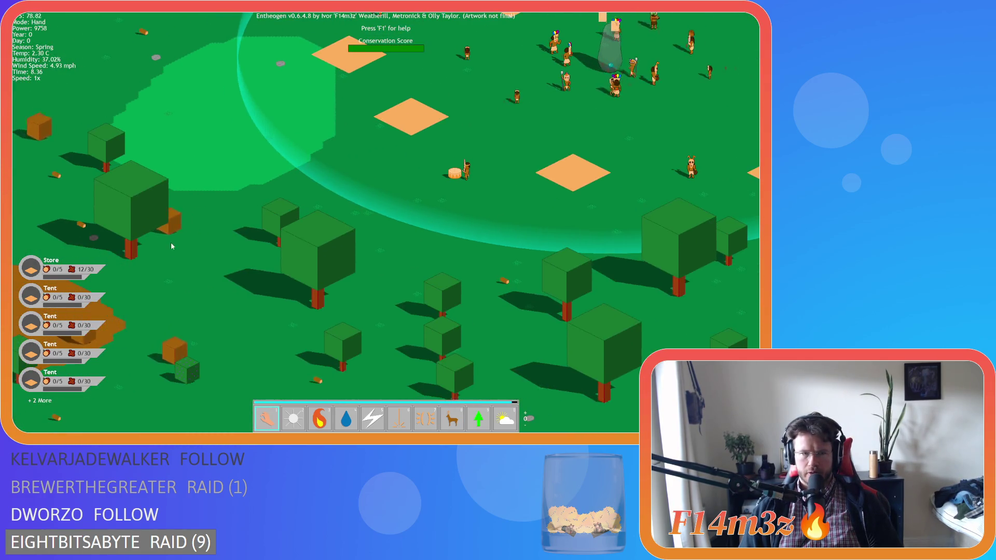
{"action": "key", "text": "w"}
{"action": "key", "text": "d"}
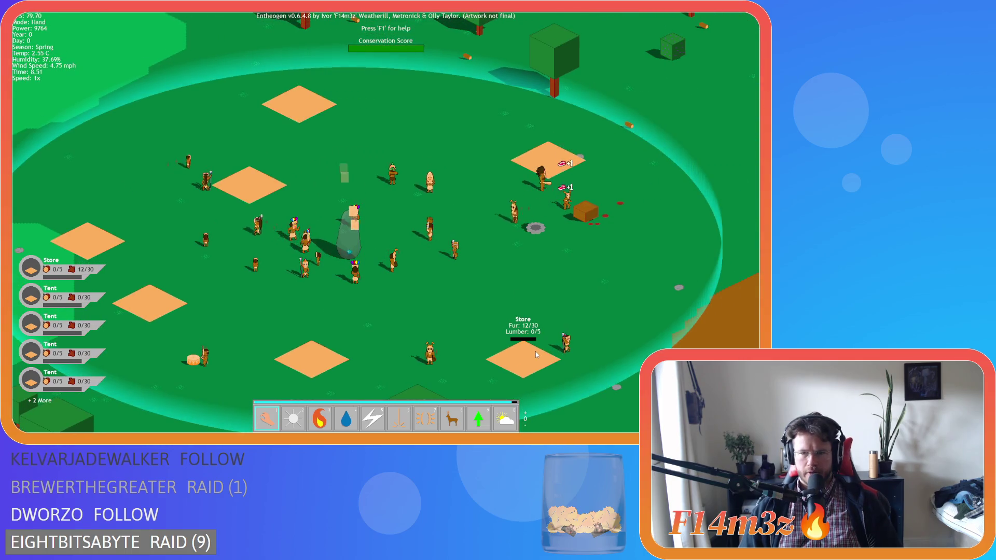
{"action": "key", "text": "d"}
{"action": "key", "text": "8"}
{"action": "left_click", "coordinate": [350, 236]}
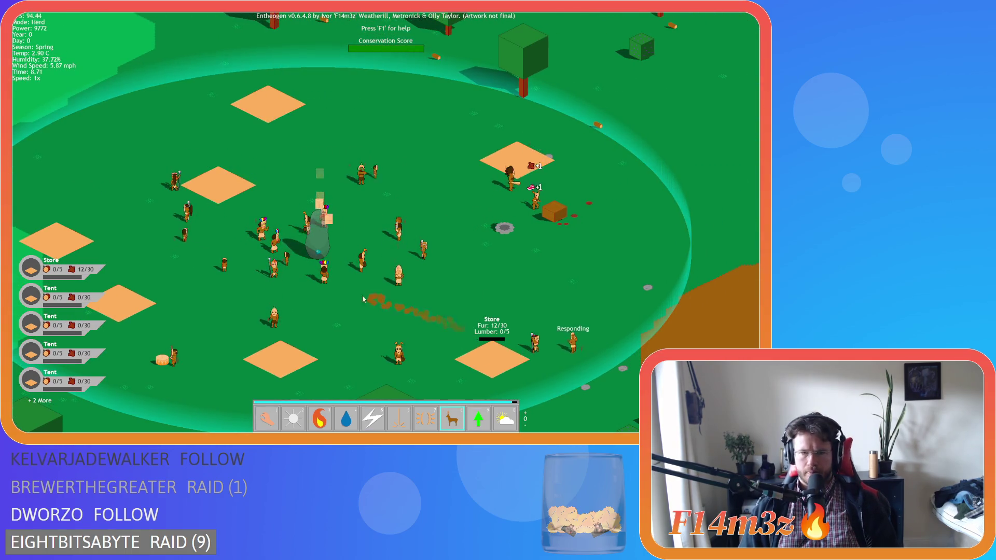
{"action": "key", "text": "1"}
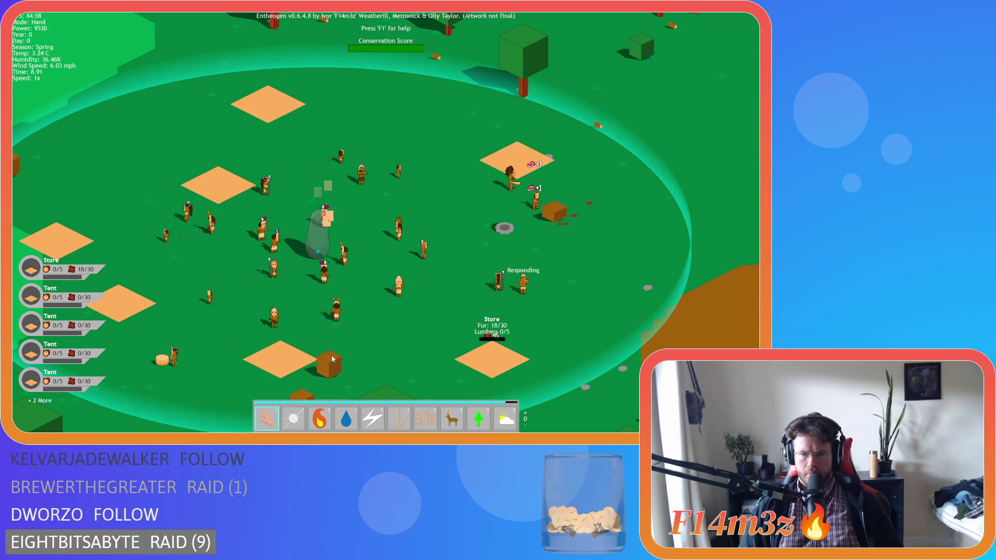
{"action": "left_click_drag", "start_coordinate": [455, 325], "coordinate": [493, 367]}
Step: Grow trees across the map with the forest power
{"action": "key", "text": "s"}
{"action": "key", "text": "w"}
{"action": "key", "text": "a"}
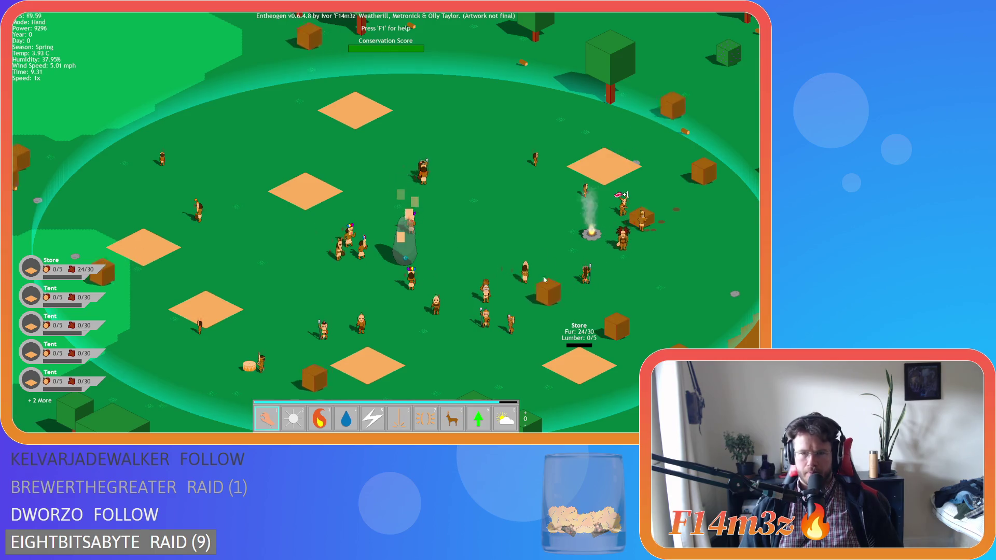
{"action": "key", "text": "s"}
{"action": "key", "text": "d"}
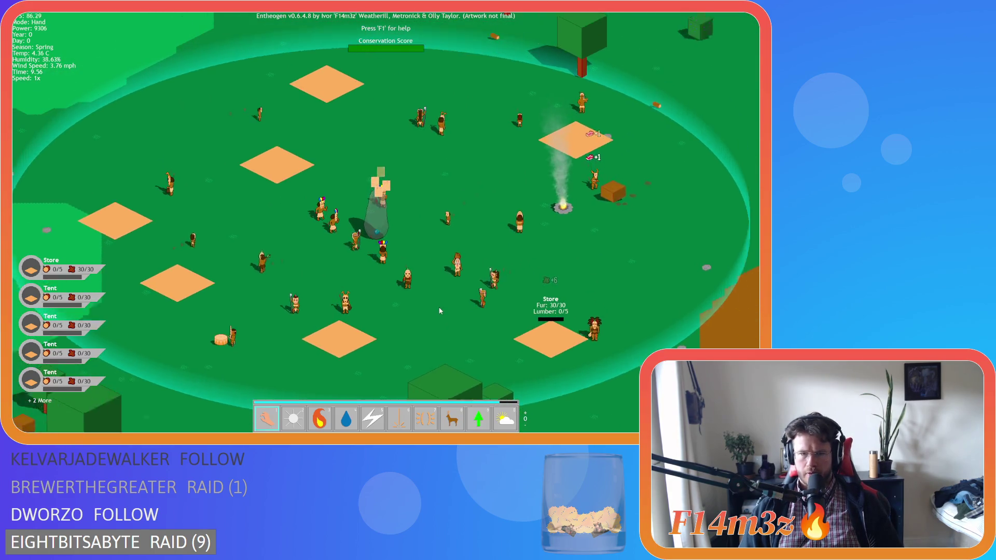
{"action": "key", "text": "w"}
{"action": "key", "text": "a"}
{"action": "key", "text": "e"}
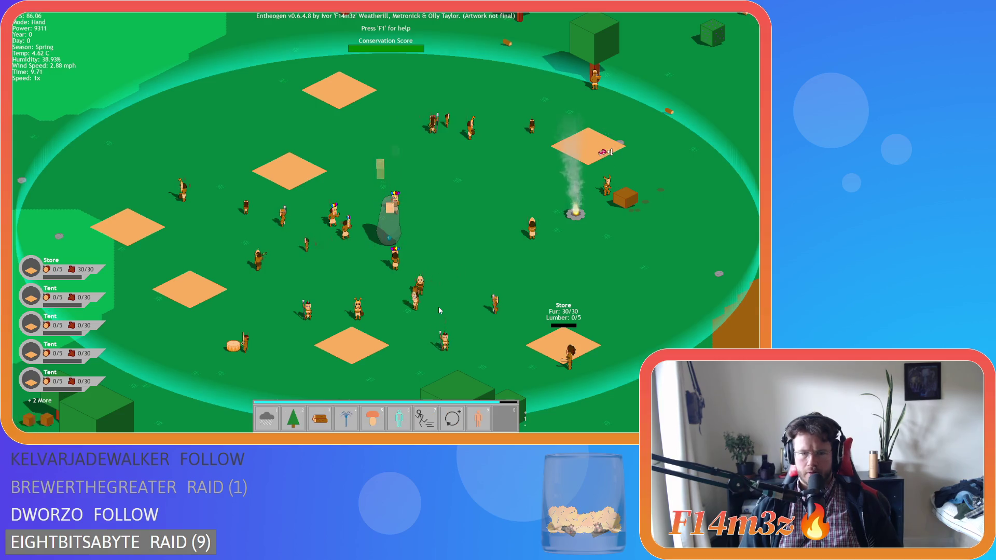
{"action": "left_click", "coordinate": [417, 294]}
{"action": "key", "text": "q"}
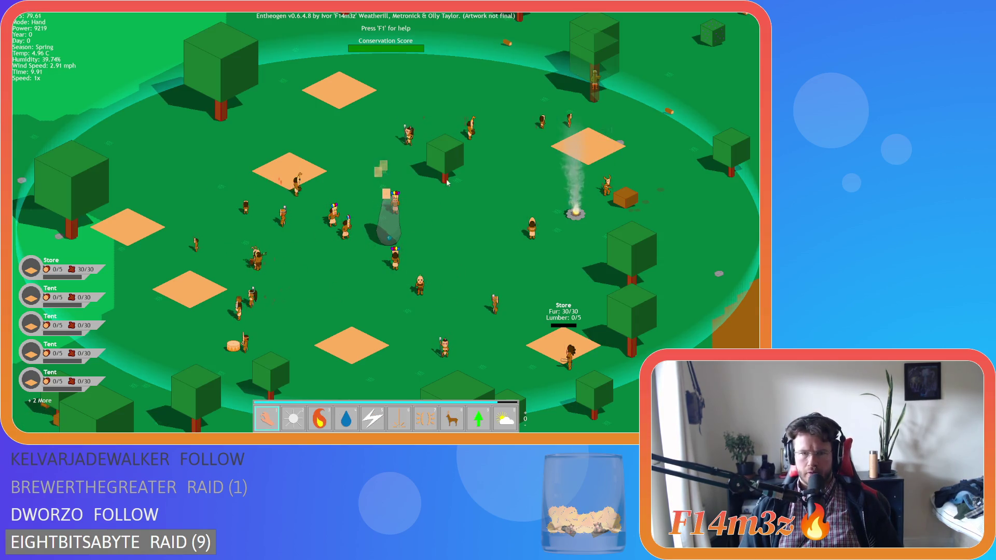
Step: Pan around the village to check the new trees and the full Store (Fur 30/30, Lumber 5/5)
{"action": "key", "text": "s"}
{"action": "key", "text": "d"}
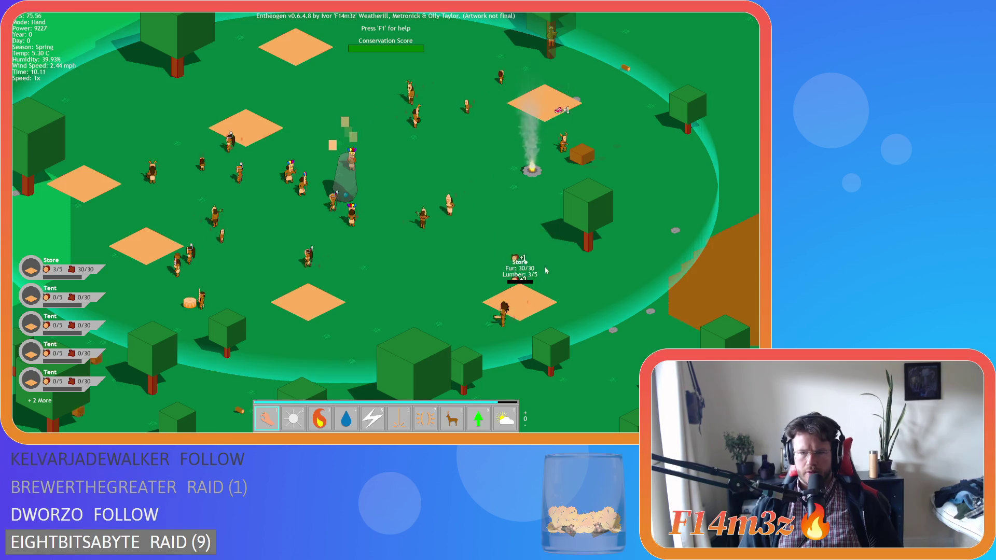
{"action": "key", "text": "d"}
{"action": "key", "text": "w"}
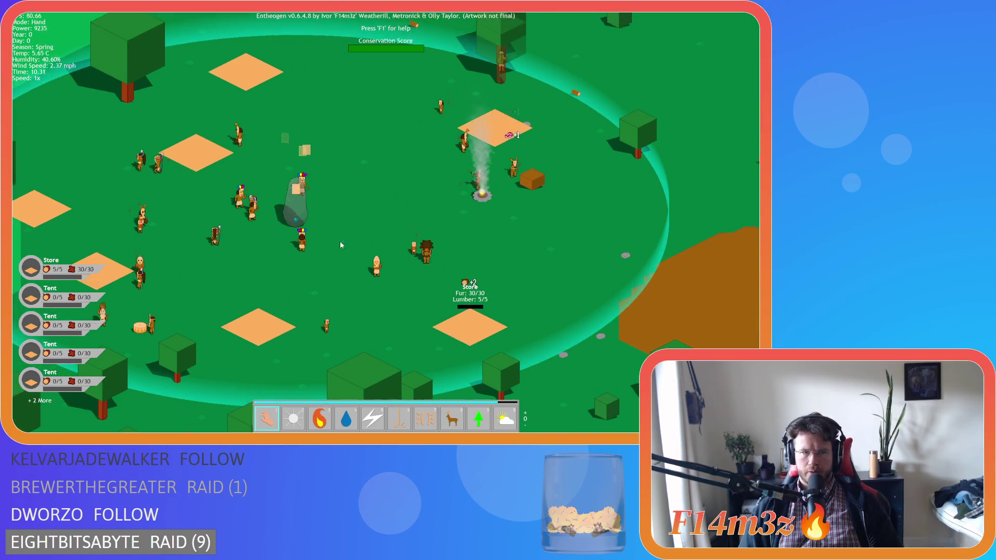
{"action": "key", "text": "s"}
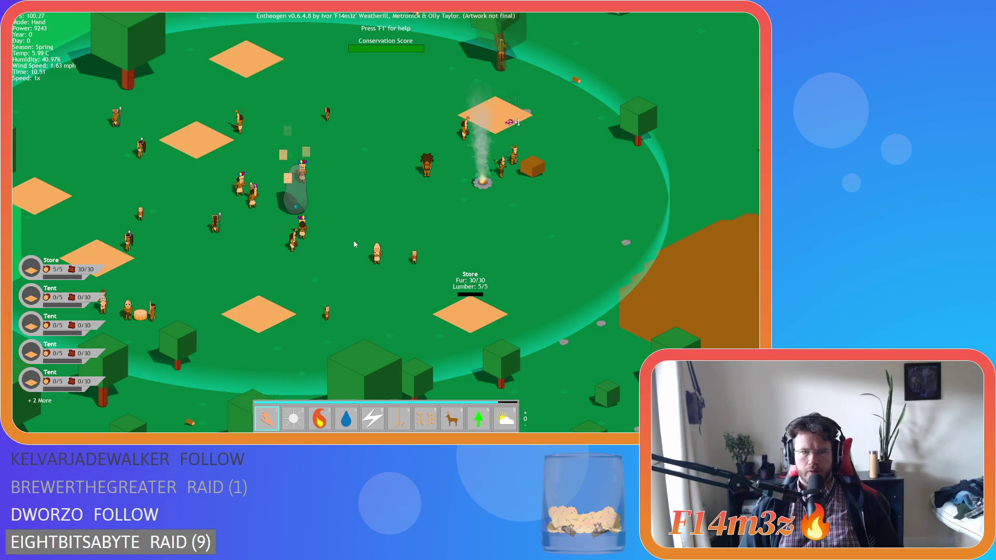
{"action": "key", "text": "a"}
{"action": "key", "text": "d"}
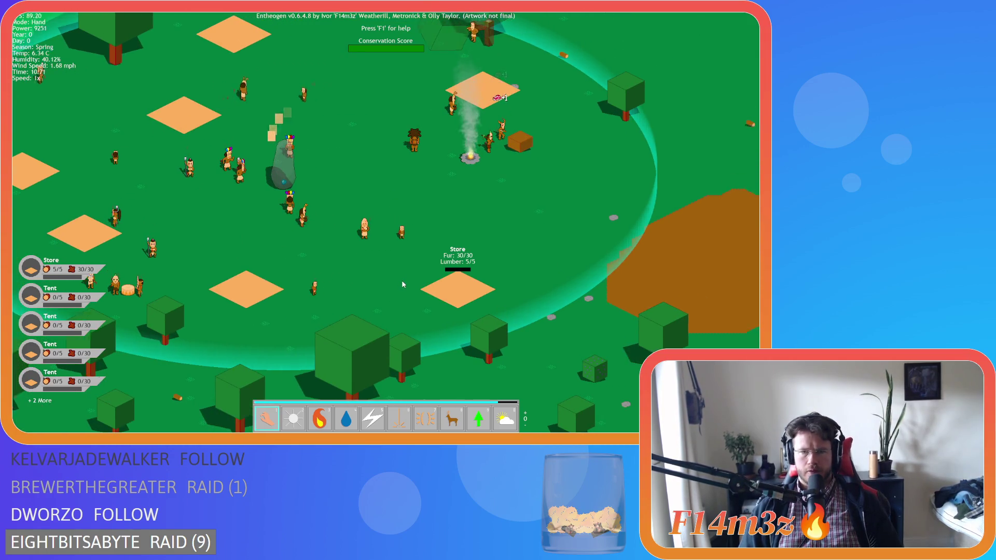
Step: Open the Tribe window, deselect all follower roles and page to the next villagers
{"action": "key", "text": "a"}
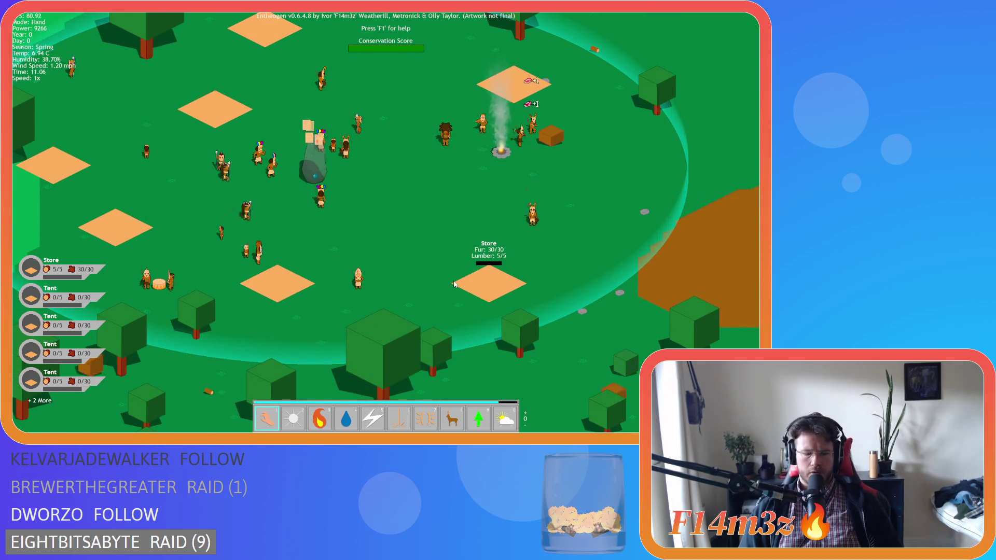
{"action": "key", "text": "t"}
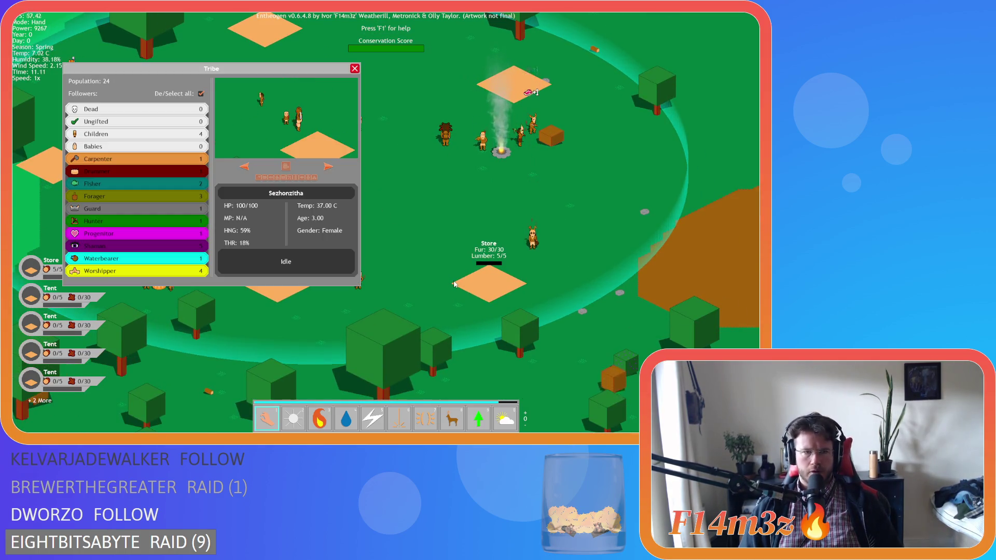
{"action": "key", "text": "t"}
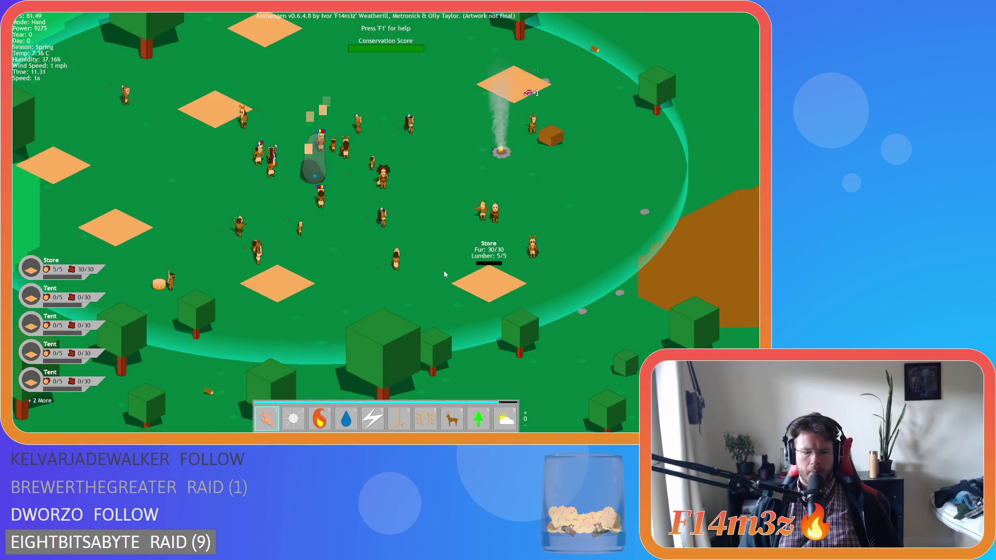
{"action": "key", "text": "t"}
{"action": "key", "text": "w"}
{"action": "key", "text": "a"}
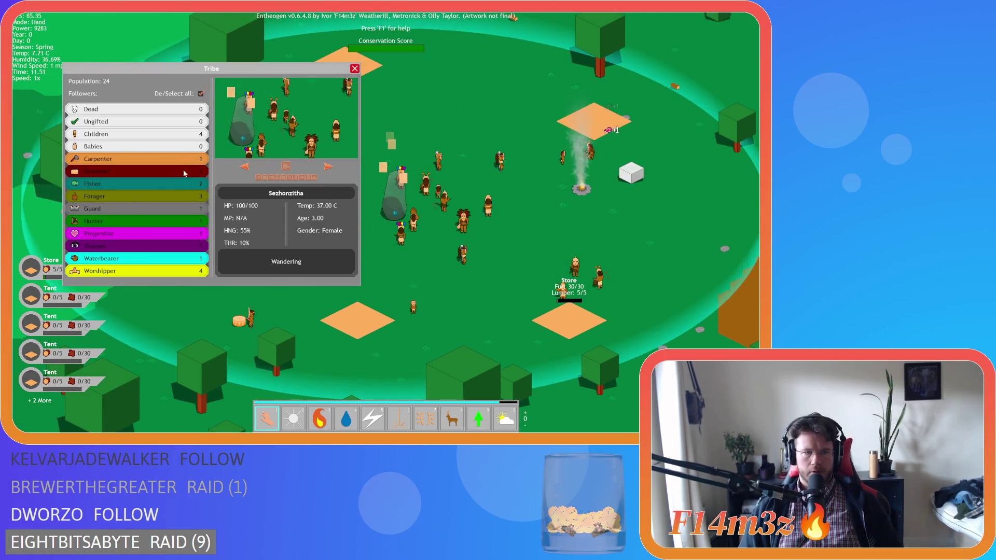
{"action": "left_click", "coordinate": [200, 94]}
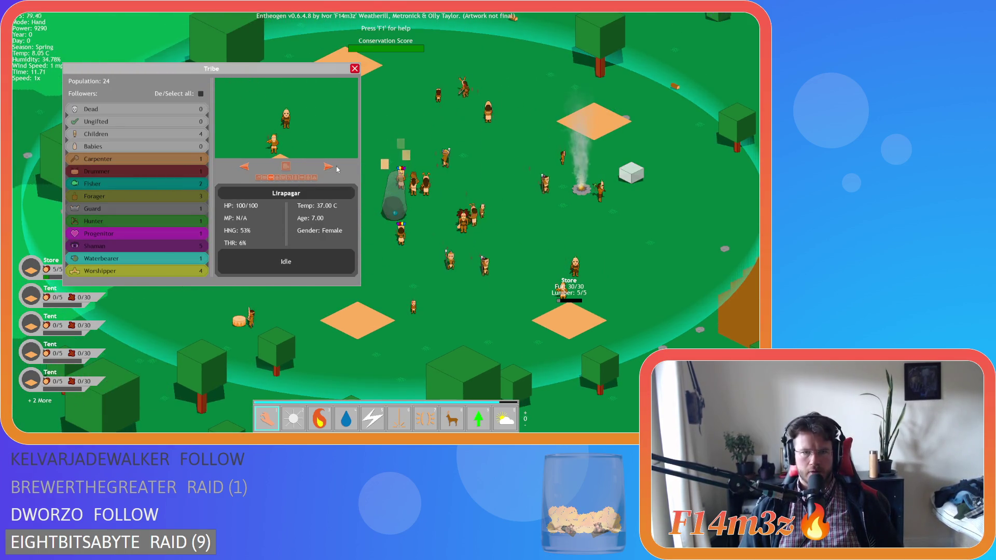
{"action": "left_click", "coordinate": [244, 166]}
{"action": "left_click", "coordinate": [244, 166]}
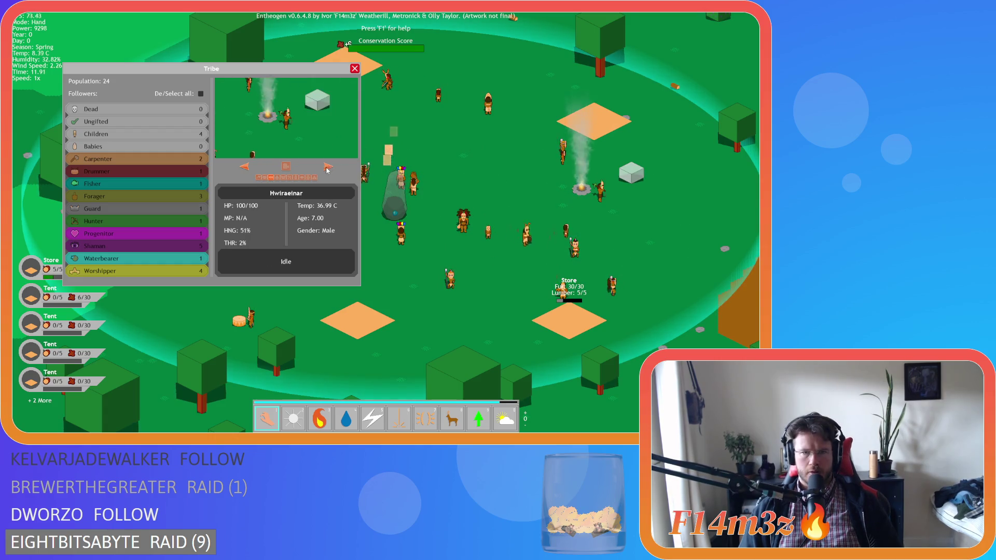
Step: Select the Forager role, view other followers' details, and toggle the Shaman group off
{"action": "key", "text": "s"}
{"action": "key", "text": "d"}
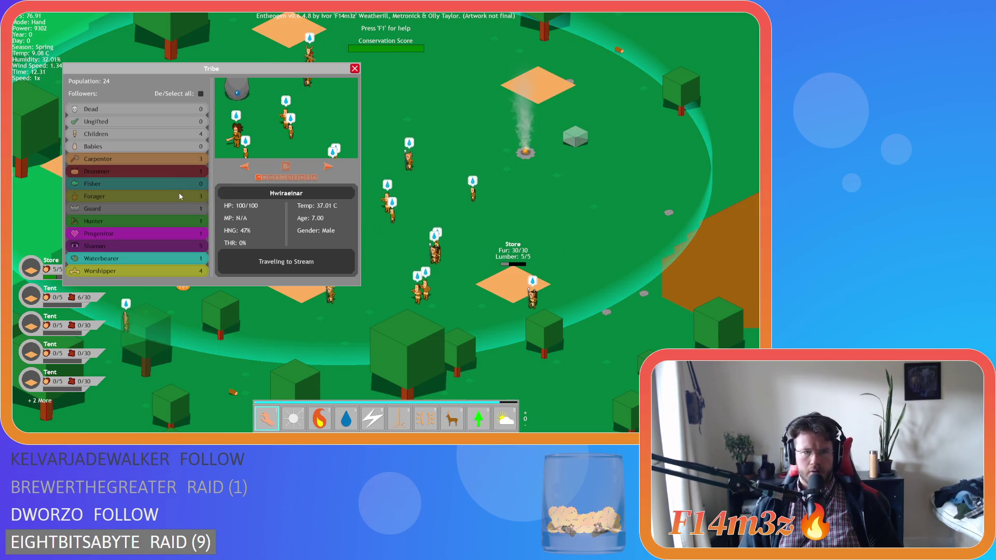
{"action": "left_click", "coordinate": [140, 196]}
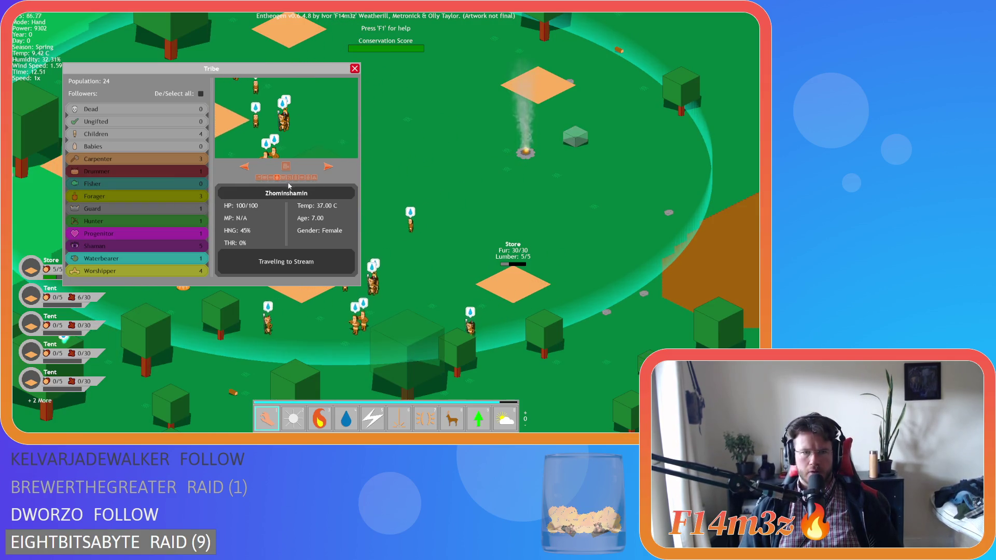
{"action": "left_click", "coordinate": [290, 178]}
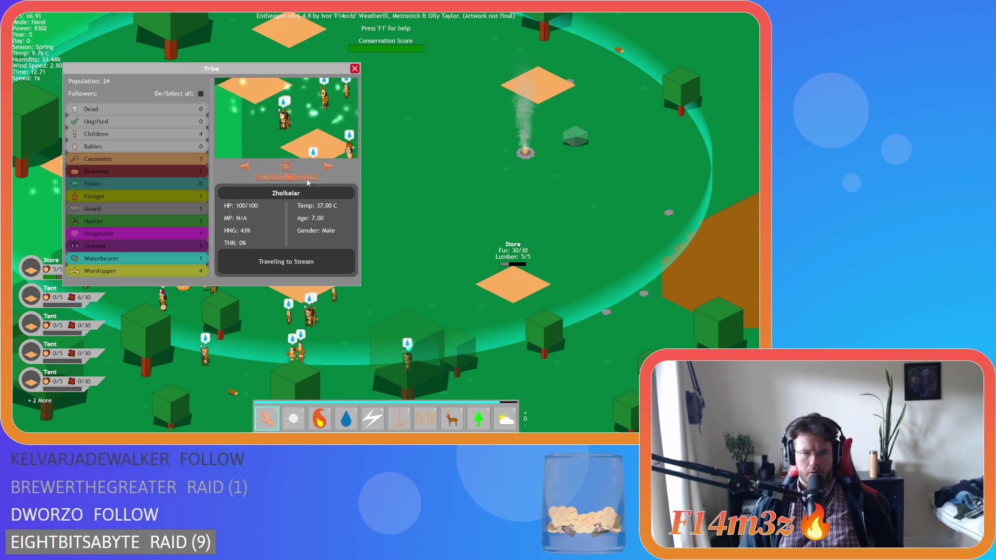
{"action": "left_click", "coordinate": [277, 177]}
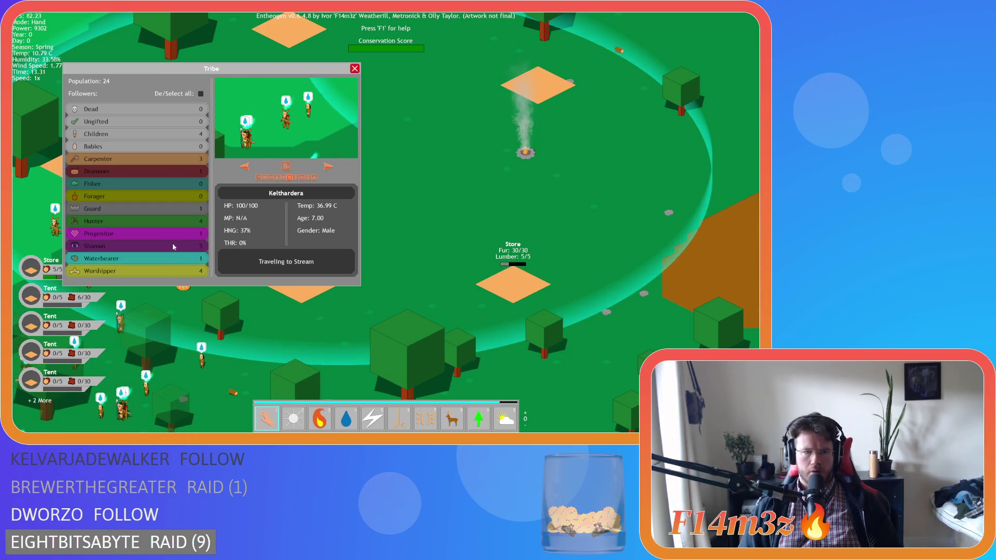
{"action": "left_click", "coordinate": [138, 245]}
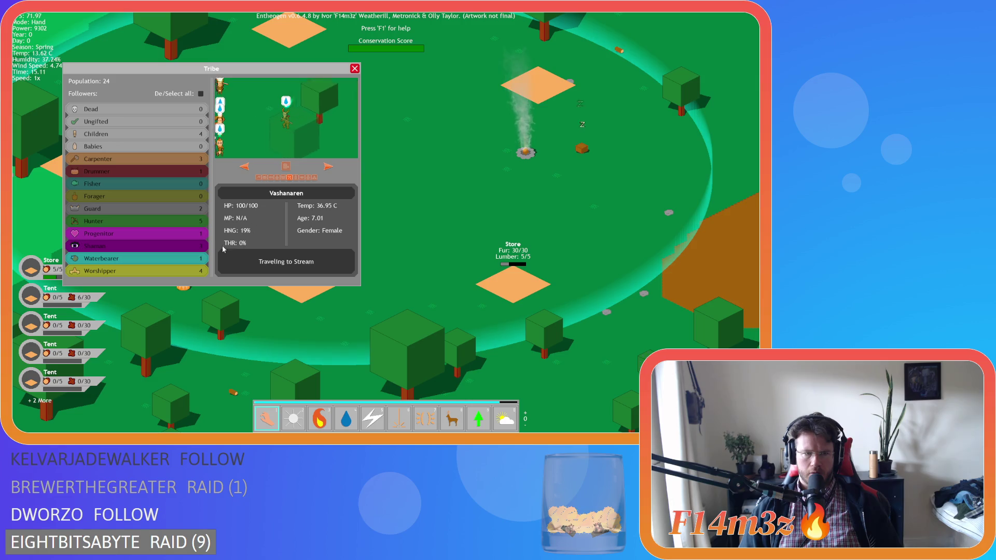
Step: Zoom in and out and pan the map rightward across the village
{"action": "scroll", "coordinate": [393, 273], "scroll_direction": "down", "scroll_amount": 5}
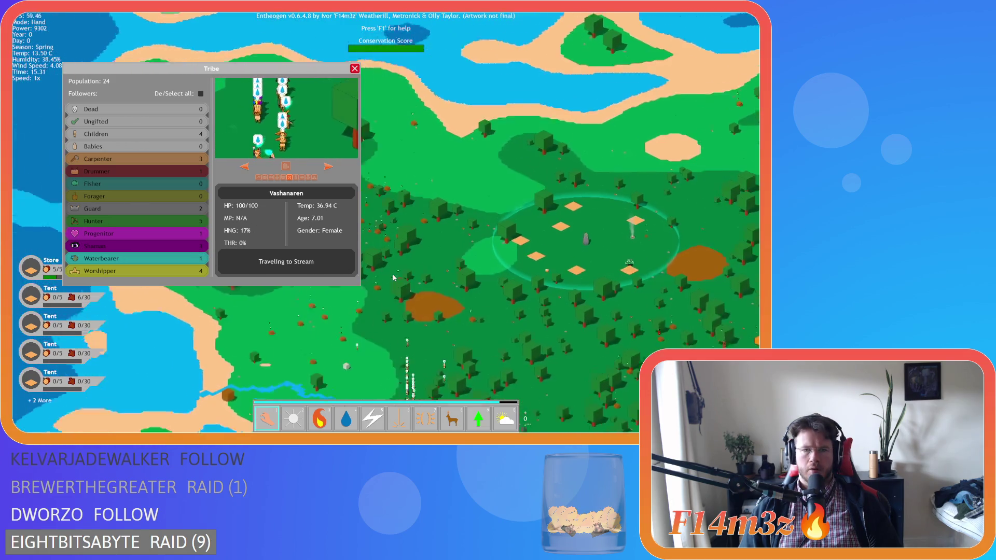
{"action": "scroll", "coordinate": [406, 275], "scroll_direction": "up", "scroll_amount": 4}
{"action": "scroll", "coordinate": [406, 279], "scroll_direction": "down", "scroll_amount": 5}
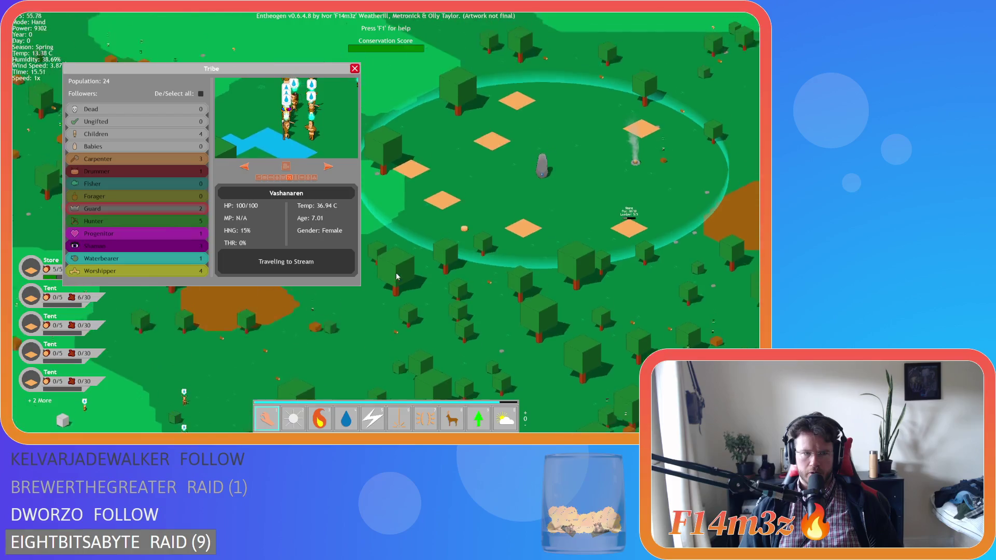
{"action": "scroll", "coordinate": [397, 276], "scroll_direction": "up", "scroll_amount": 3}
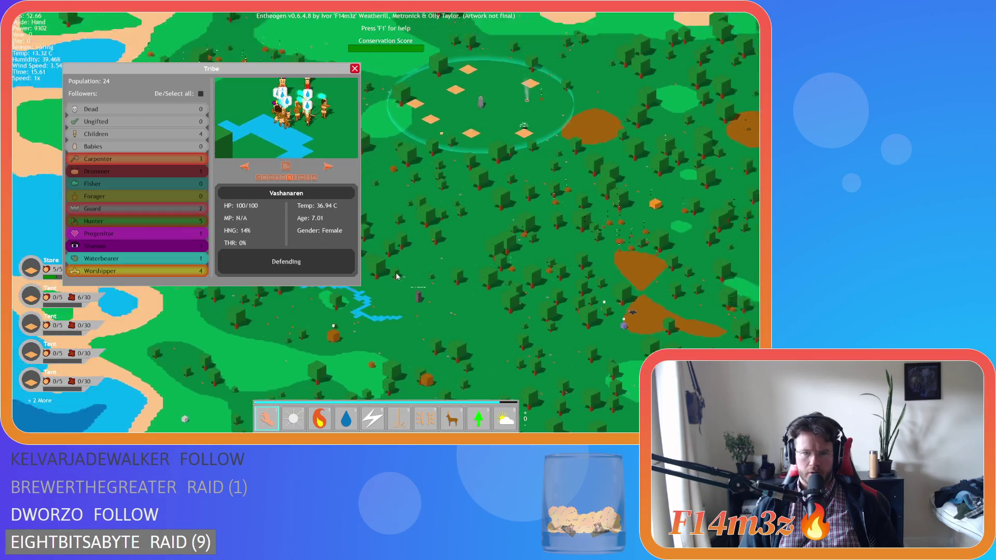
{"action": "scroll", "coordinate": [397, 277], "scroll_direction": "down", "scroll_amount": 1}
{"action": "scroll", "coordinate": [397, 280], "scroll_direction": "up", "scroll_amount": 5}
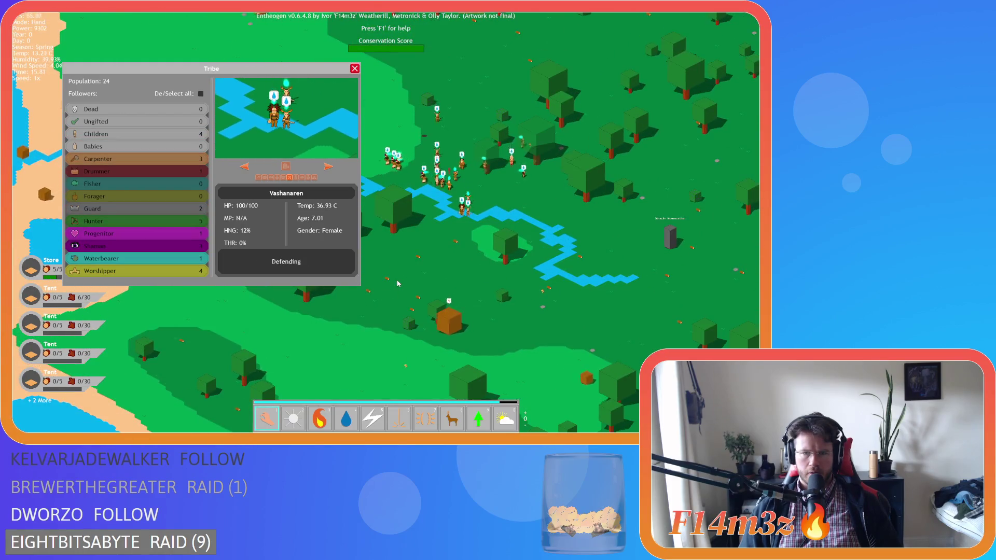
{"action": "scroll", "coordinate": [398, 283], "scroll_direction": "down", "scroll_amount": 4}
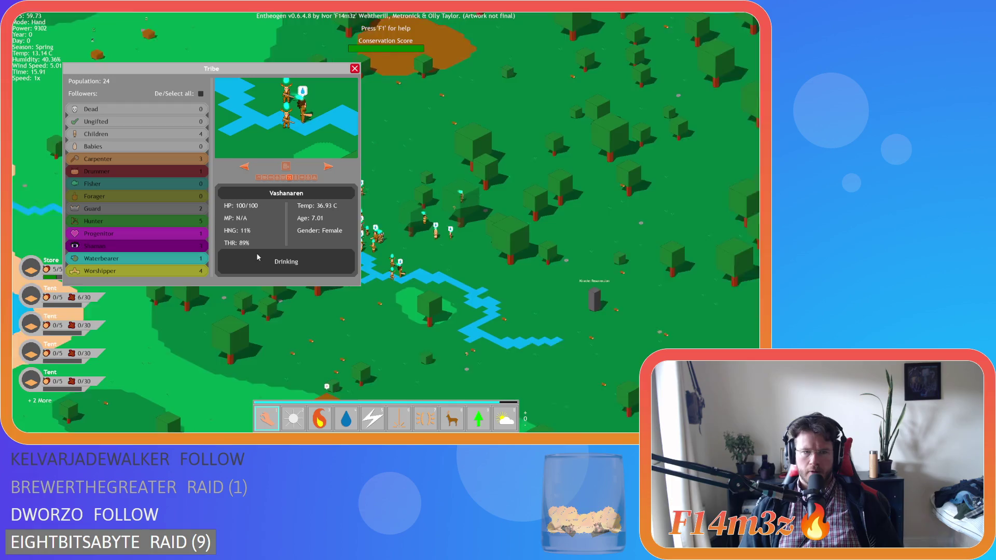
{"action": "scroll", "coordinate": [398, 284], "scroll_direction": "up", "scroll_amount": 3}
{"action": "key", "text": "d"}
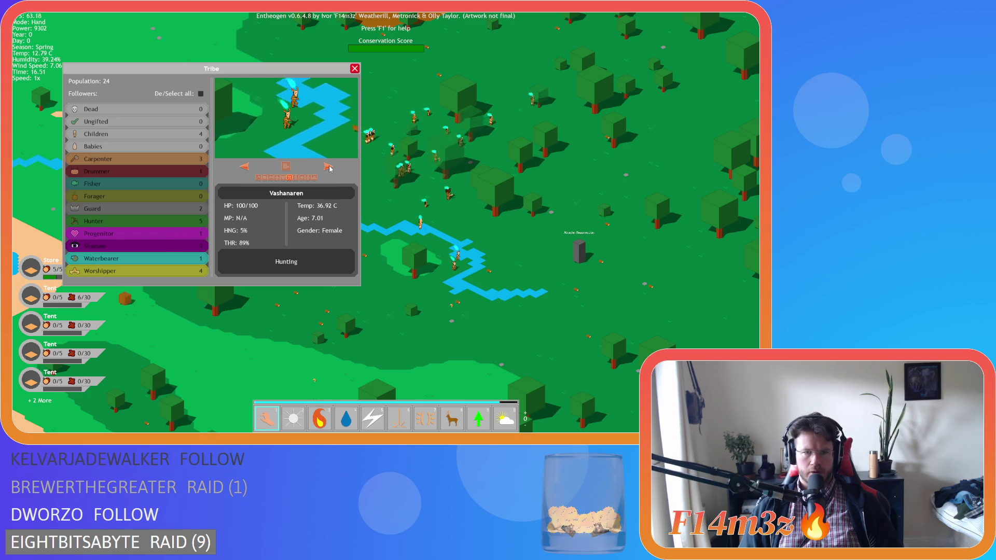
{"action": "key", "text": "w"}
{"action": "key", "text": "d"}
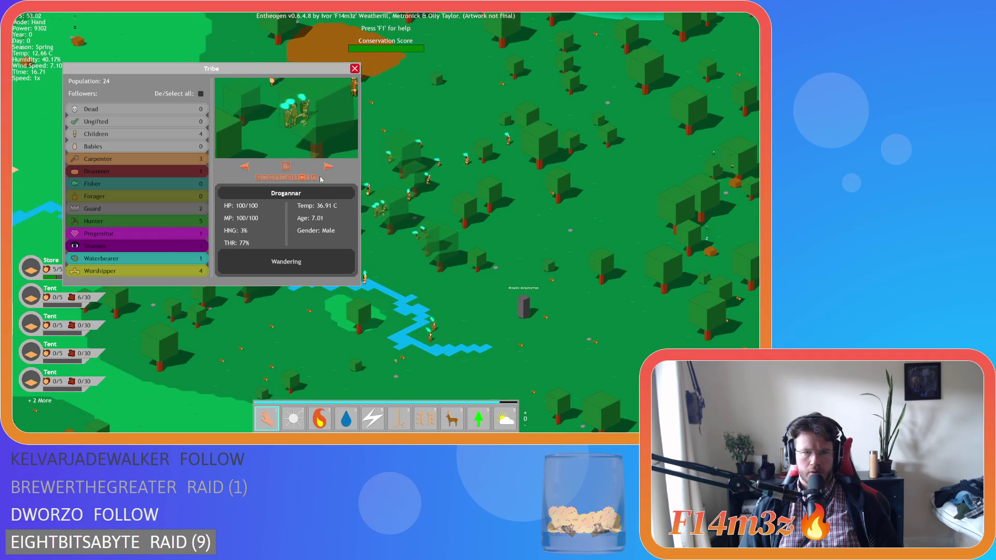
{"action": "key", "text": "d"}
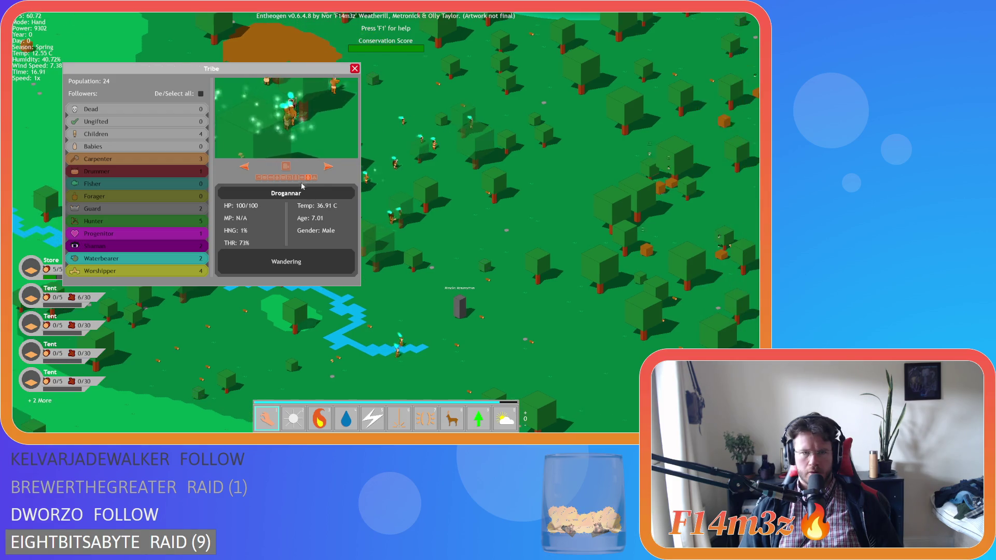
{"action": "key", "text": "d"}
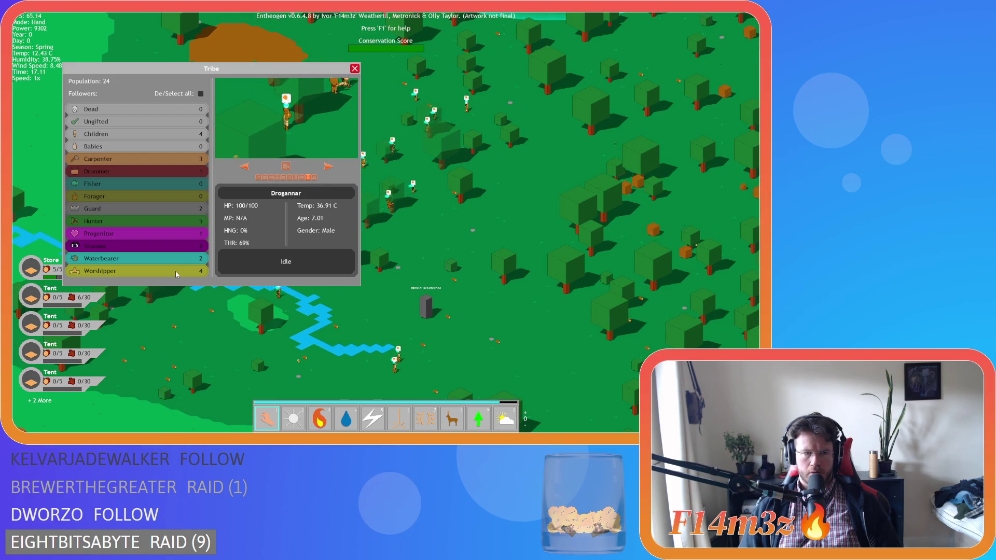
Step: Send the Worshipper group to the monolith, close the Tribe window and zoom toward the monolith ring
{"action": "left_click", "coordinate": [166, 273]}
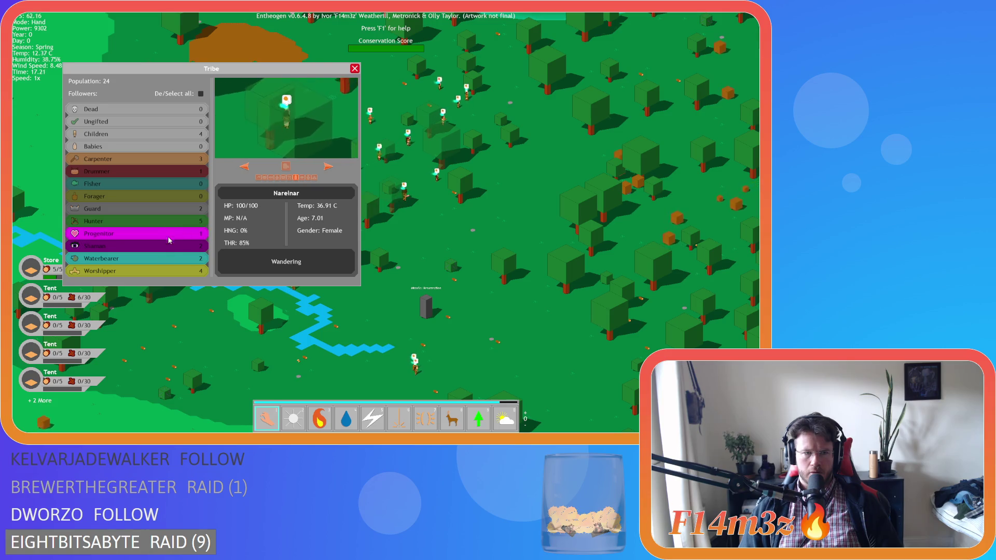
{"action": "left_click", "coordinate": [157, 271]}
{"action": "left_click", "coordinate": [326, 166]}
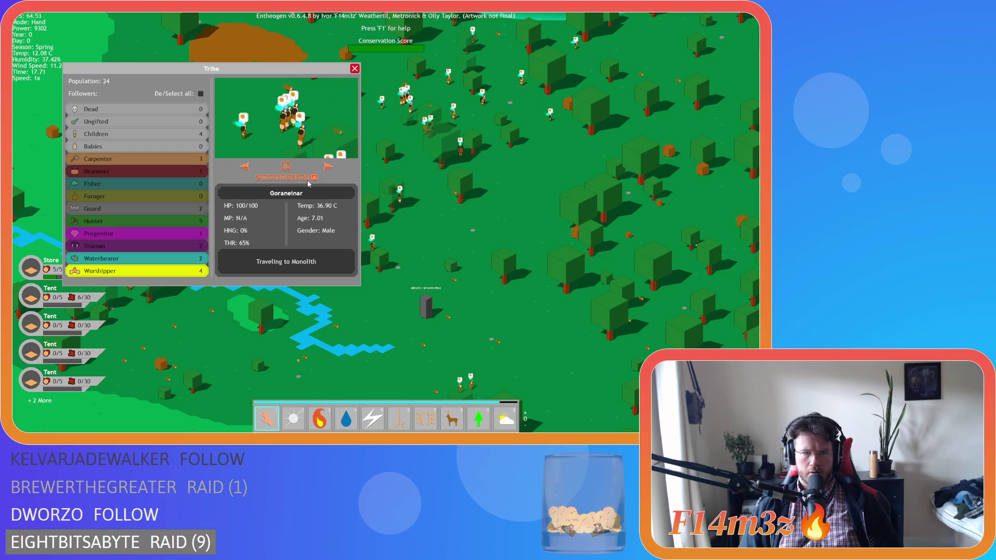
{"action": "key", "text": "w"}
{"action": "key", "text": "d"}
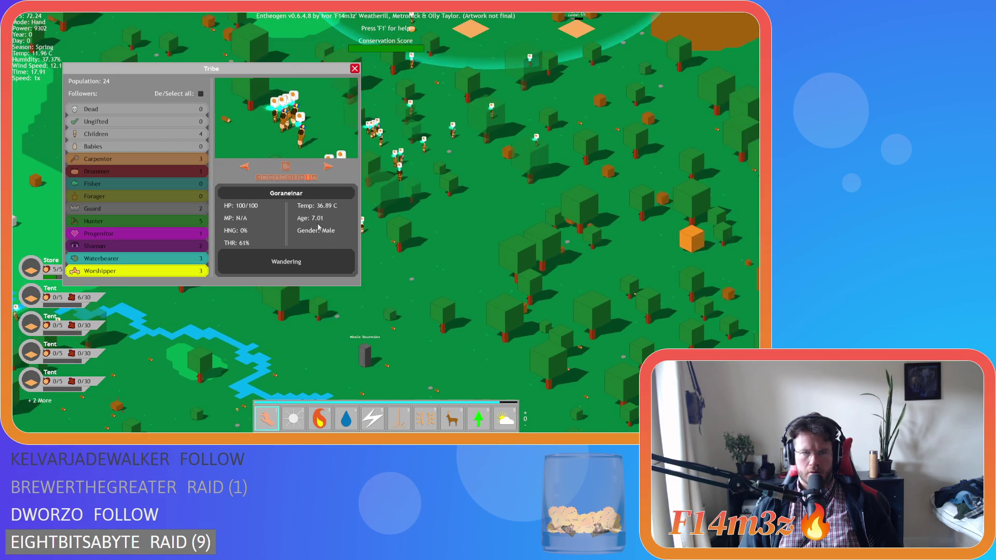
{"action": "key", "text": "Escape"}
{"action": "scroll", "coordinate": [353, 226], "scroll_direction": "up", "scroll_amount": 3}
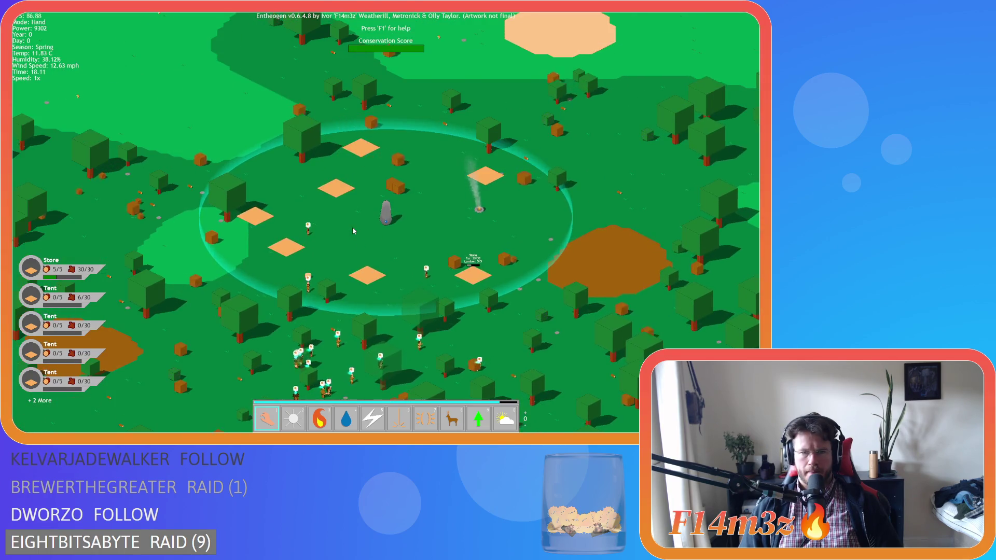
Step: Quicksave with F5, quickload with F9, and pan back over the store and fire pit
{"action": "scroll", "coordinate": [353, 230], "scroll_direction": "up", "scroll_amount": 3}
{"action": "key", "text": "d"}
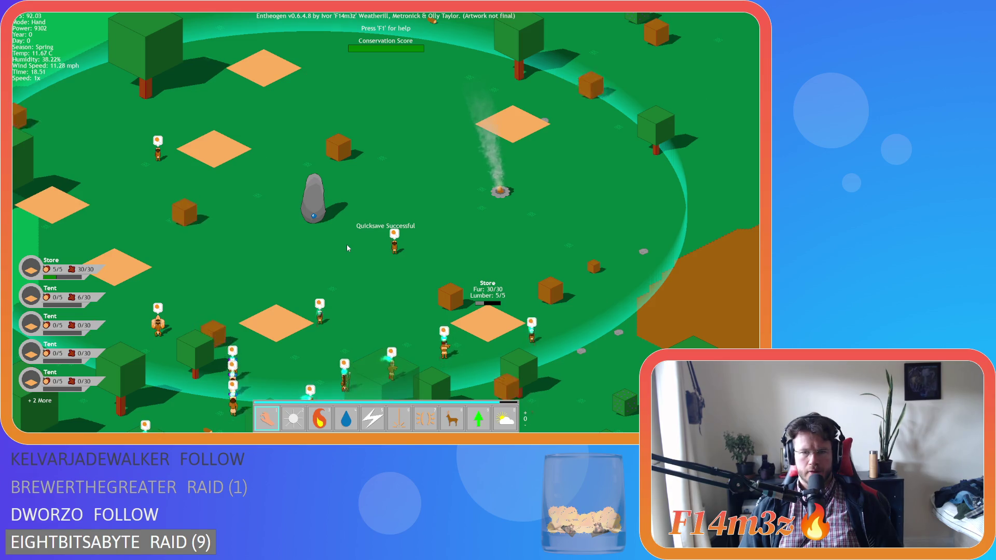
{"action": "key", "text": "F5"}
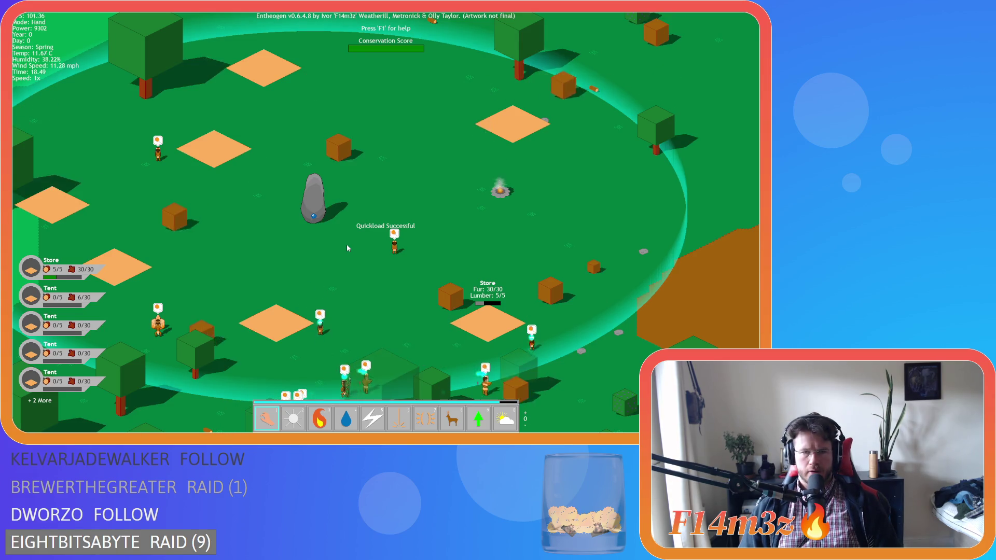
{"action": "key", "text": "F9"}
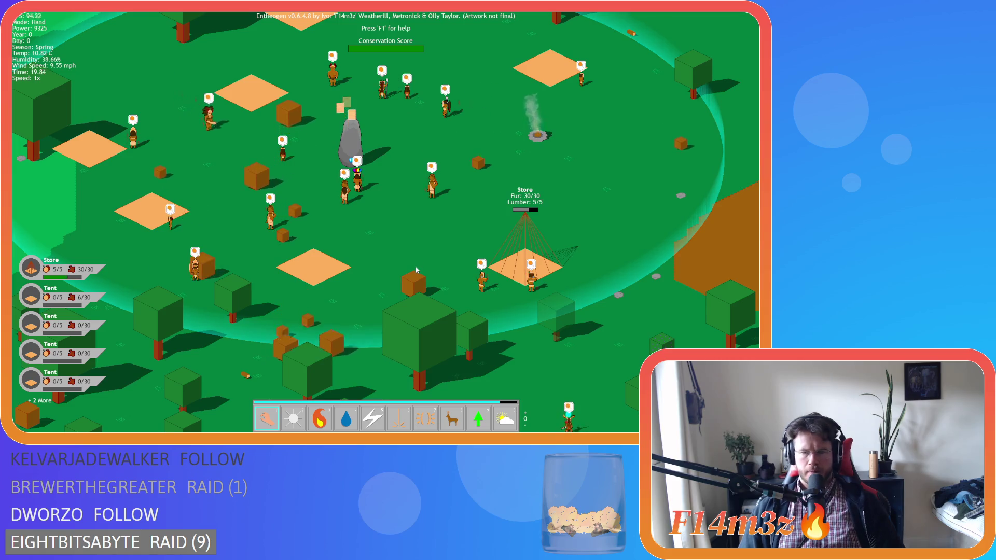
{"action": "key", "text": "d"}
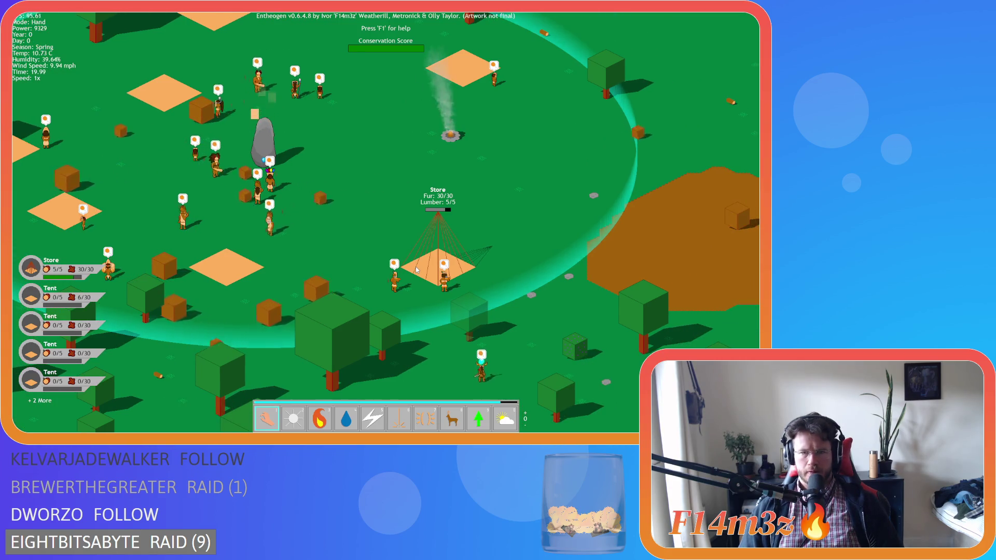
{"action": "key", "text": "w"}
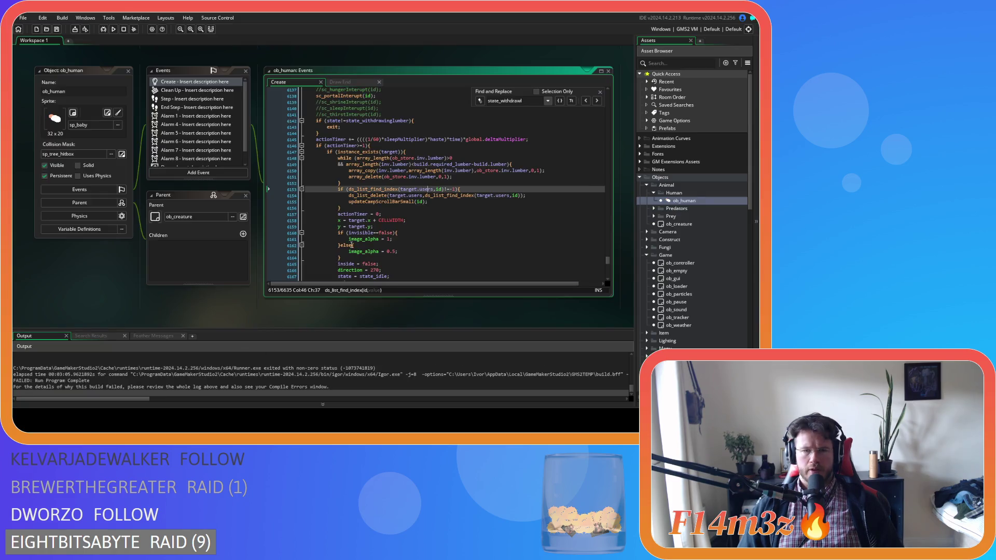
Step: Leave the ob_human Create code and scroll the workspace to the sc_windowInventory code window
{"action": "left_click", "coordinate": [400, 210]}
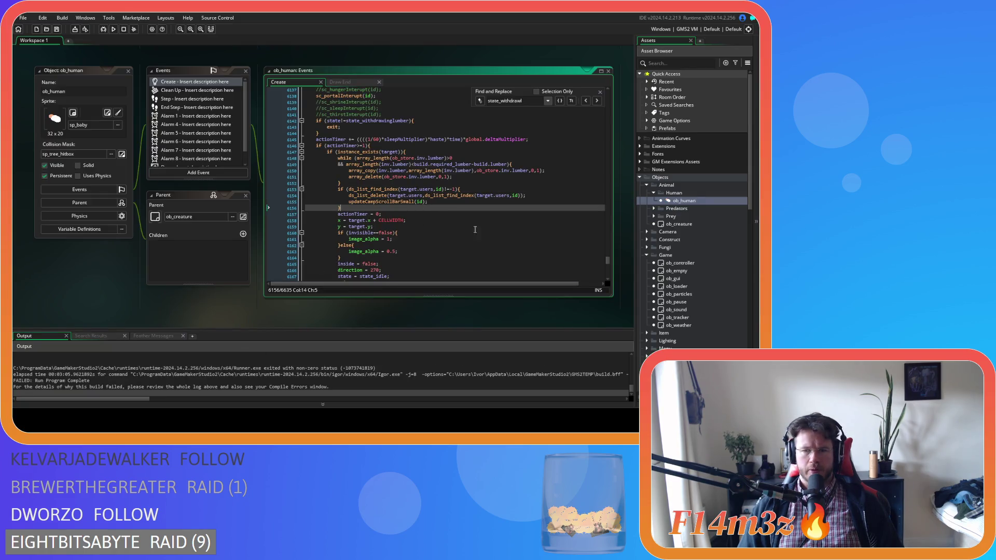
{"action": "left_click", "coordinate": [189, 324]}
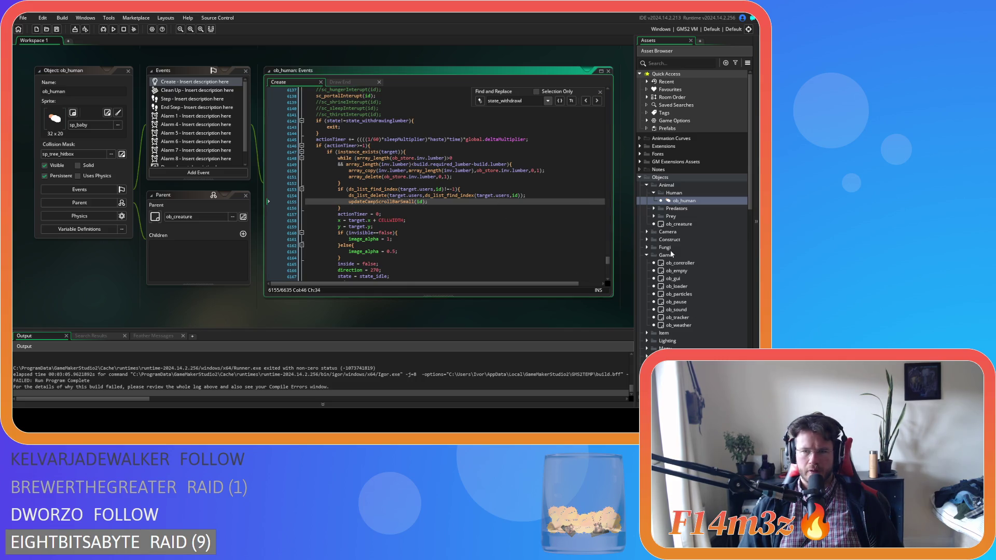
{"action": "scroll", "coordinate": [165, 288], "scroll_direction": "up", "scroll_amount": 5}
{"action": "scroll", "coordinate": [164, 288], "scroll_direction": "up", "scroll_amount": 5}
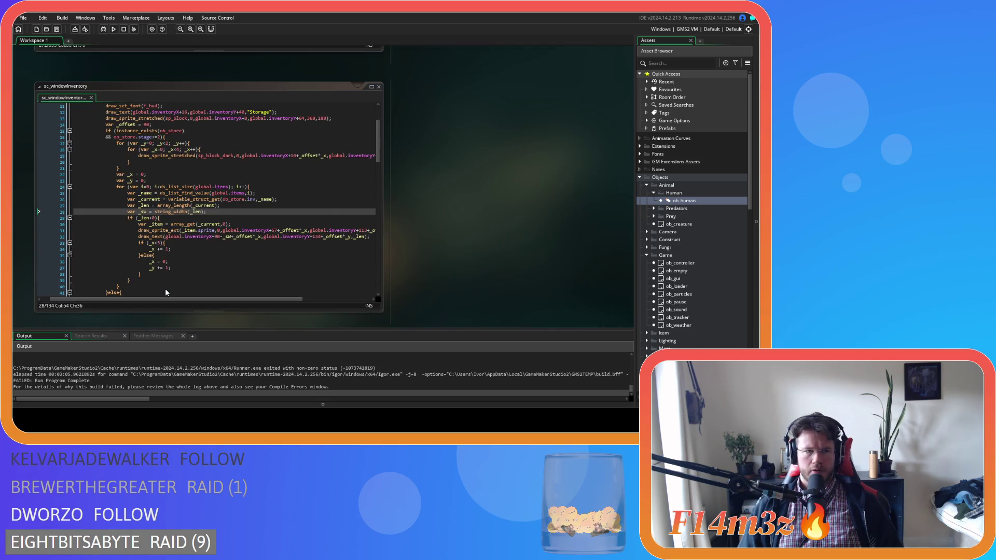
Step: Locate the draw_sprite_ext call on line 73 and its invalid sprite (-4) error in the Output log
{"action": "left_click_drag", "start_coordinate": [383, 153], "coordinate": [381, 216]}
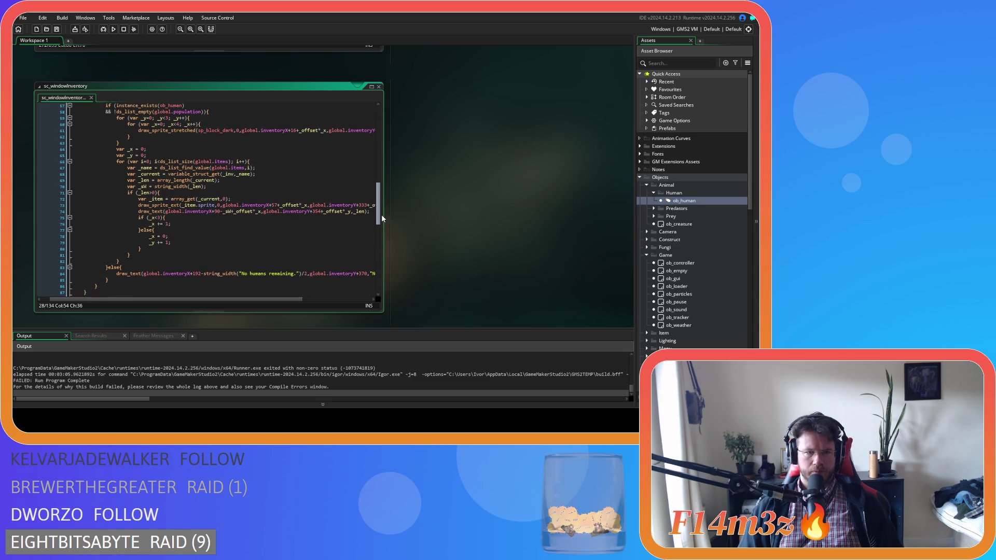
{"action": "left_click", "coordinate": [179, 206]}
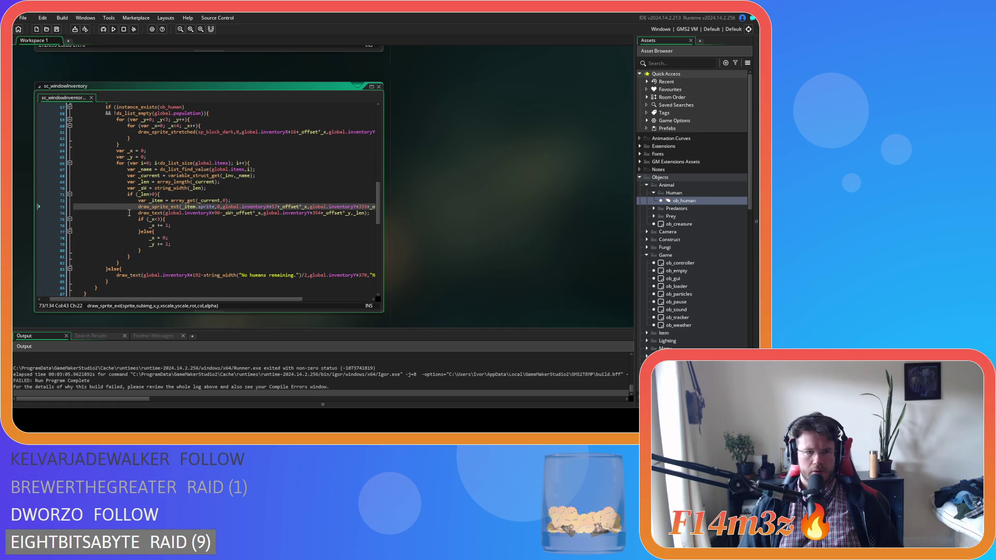
{"action": "scroll", "coordinate": [205, 223], "scroll_direction": "up", "scroll_amount": 2}
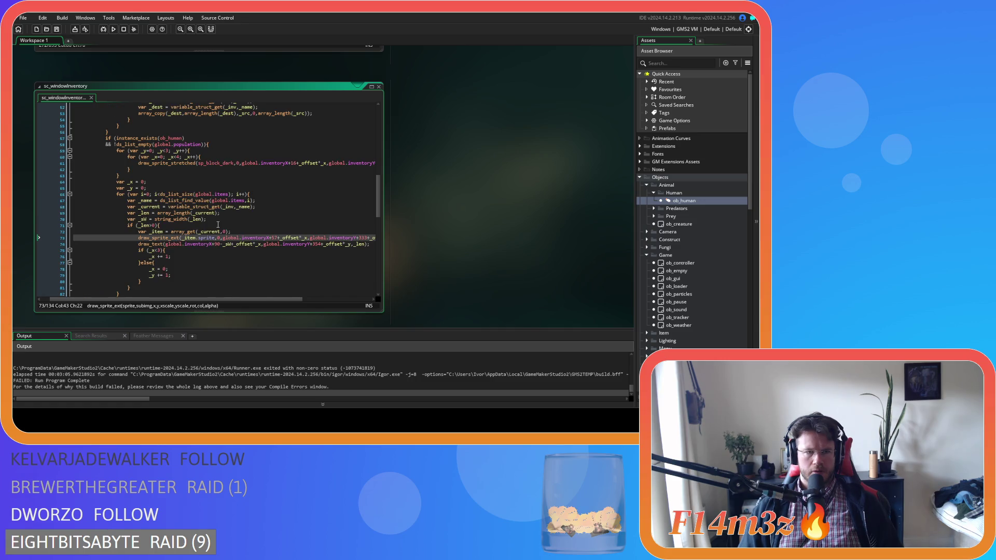
{"action": "scroll", "coordinate": [218, 224], "scroll_direction": "up", "scroll_amount": 5}
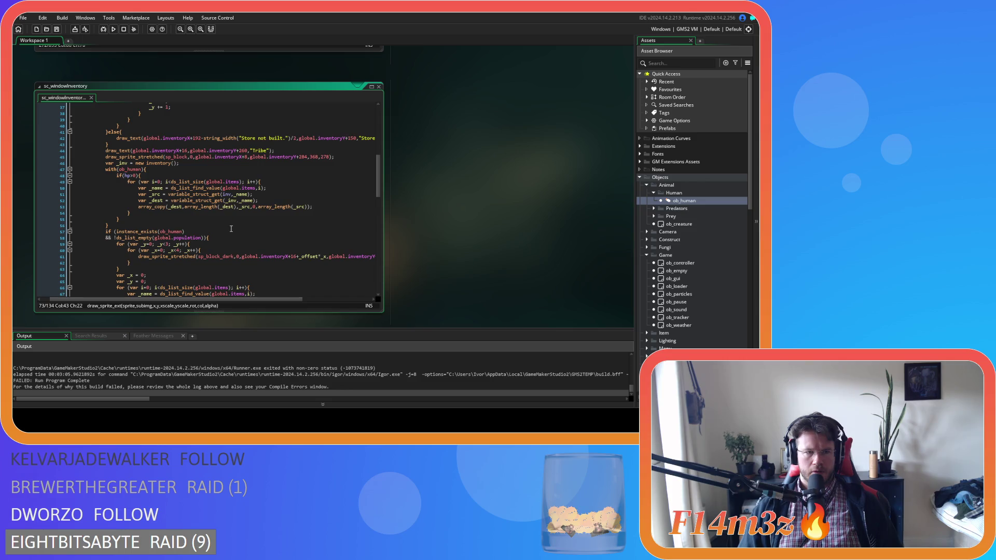
{"action": "scroll", "coordinate": [236, 229], "scroll_direction": "down", "scroll_amount": 4}
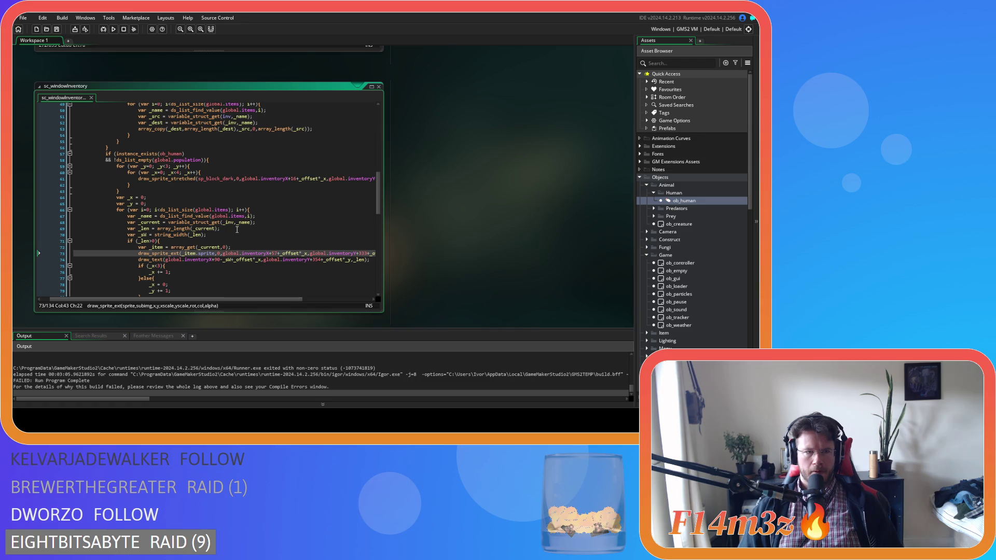
{"action": "scroll", "coordinate": [237, 229], "scroll_direction": "down", "scroll_amount": 2}
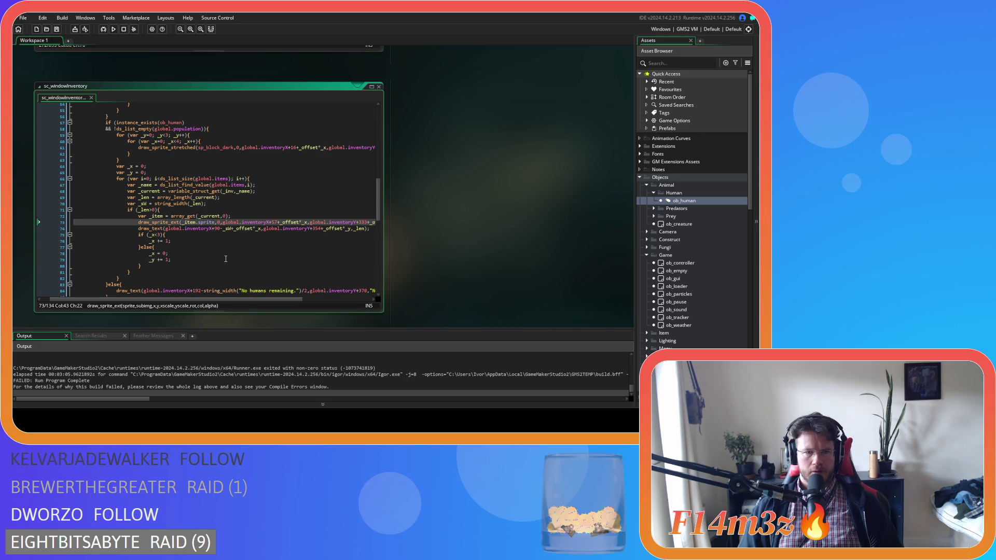
{"action": "scroll", "coordinate": [223, 301], "scroll_direction": "left", "scroll_amount": 2}
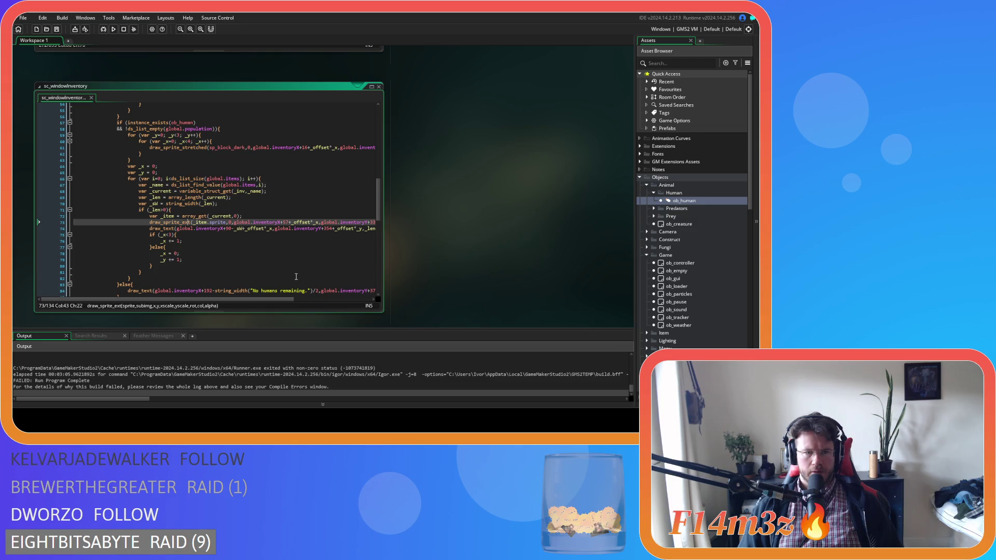
{"action": "mouse_move", "coordinate": [248, 299]}
{"action": "left_mouse_down"}
{"action": "mouse_move", "coordinate": [328, 300]}
{"action": "mouse_move", "coordinate": [248, 303]}
{"action": "mouse_move", "coordinate": [259, 300]}
{"action": "left_mouse_up"}
{"action": "scroll", "coordinate": [210, 379], "scroll_direction": "up", "scroll_amount": 3}
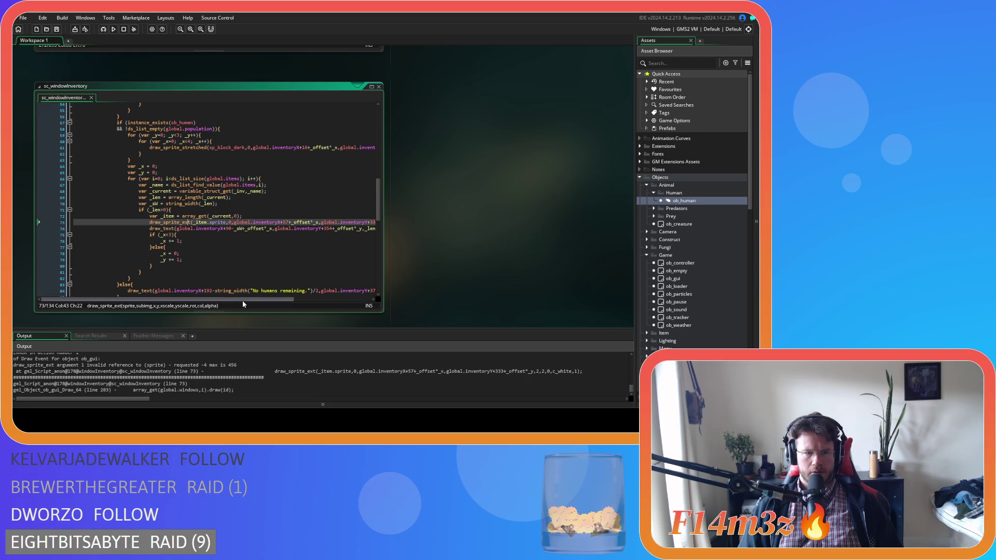
Step: Close every open code window through the workspace's Windows > Close All
{"action": "left_click_drag", "start_coordinate": [242, 301], "coordinate": [255, 303]}
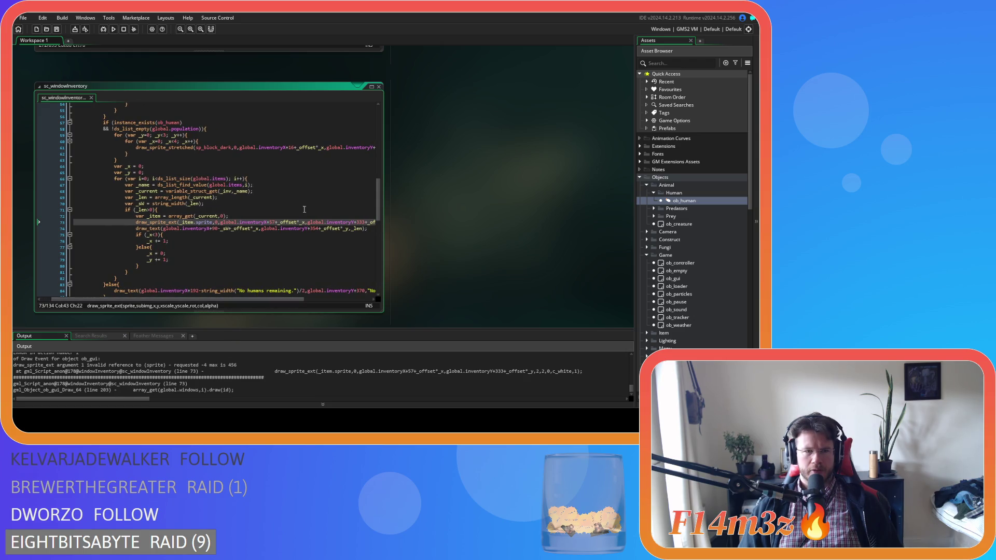
{"action": "right_click", "coordinate": [471, 200]}
{"action": "mouse_move", "coordinate": [474, 210]}
{"action": "left_click", "coordinate": [535, 251]}
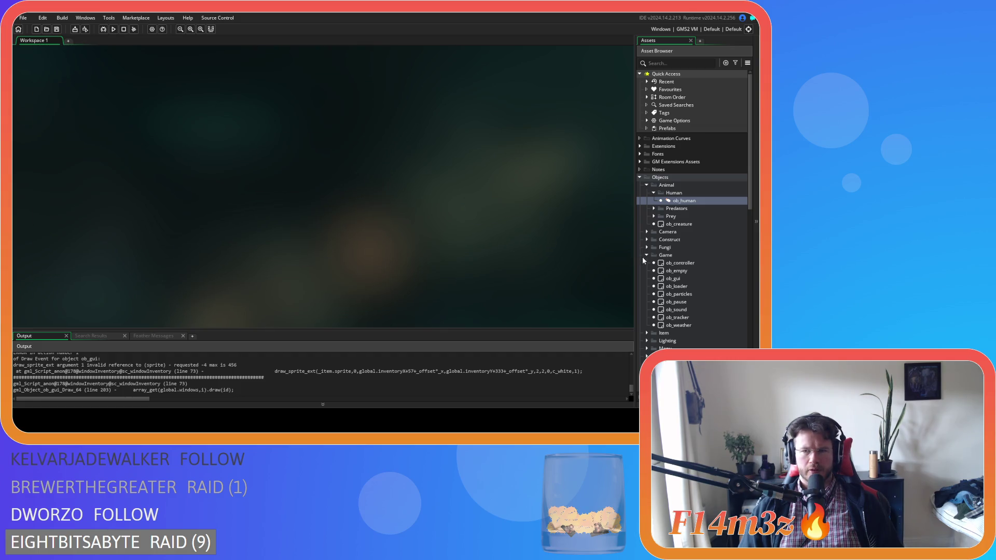
Step: Collapse the Game and Human object folders and open sc_loadInventory from Scripts > Loading
{"action": "left_click", "coordinate": [646, 255]}
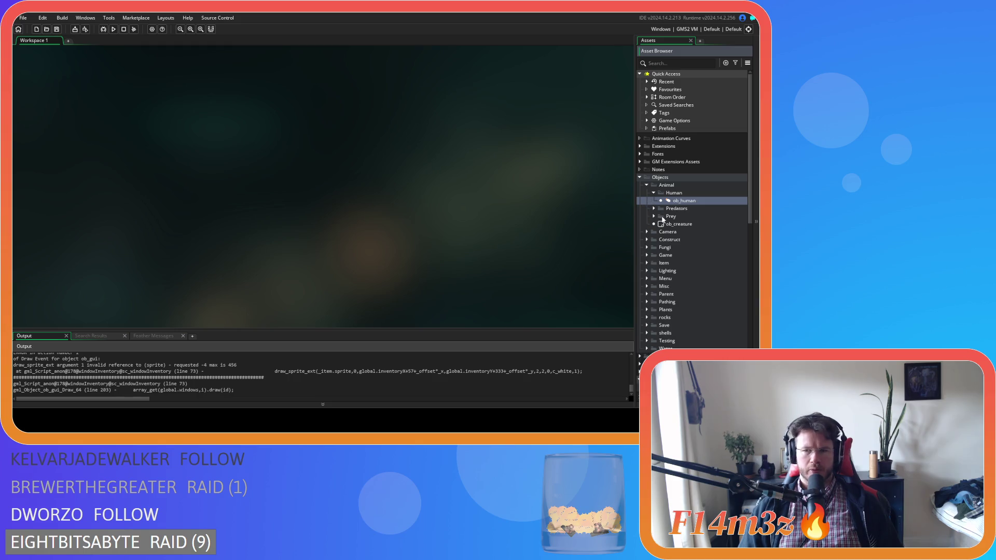
{"action": "left_click", "coordinate": [654, 193]}
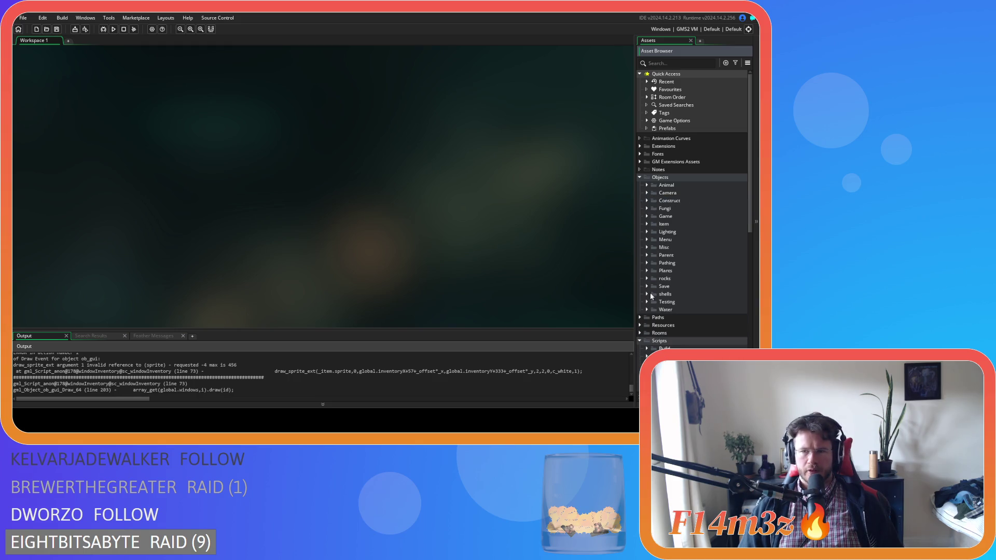
{"action": "scroll", "coordinate": [652, 295], "scroll_direction": "down", "scroll_amount": 10}
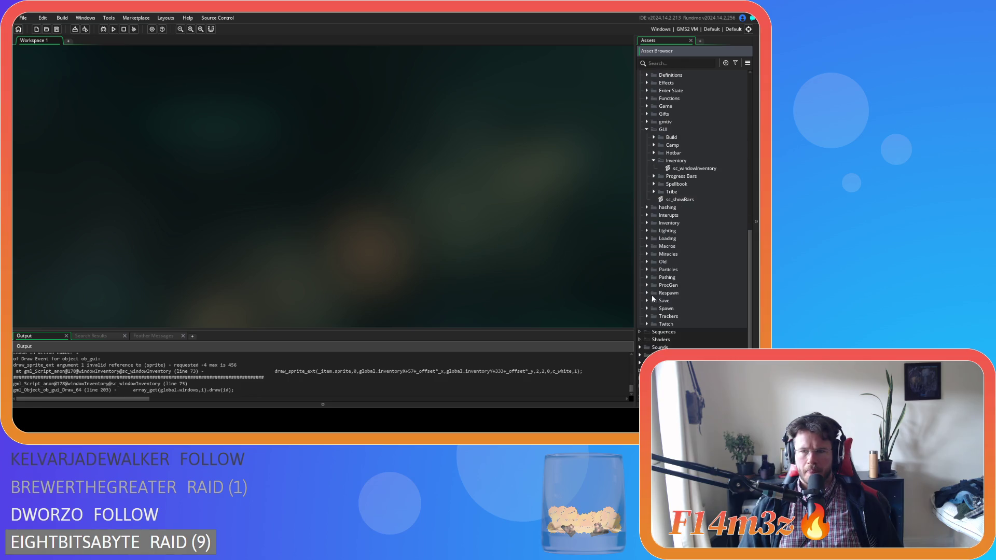
{"action": "scroll", "coordinate": [652, 298], "scroll_direction": "up", "scroll_amount": 2}
{"action": "scroll", "coordinate": [655, 265], "scroll_direction": "down", "scroll_amount": 3}
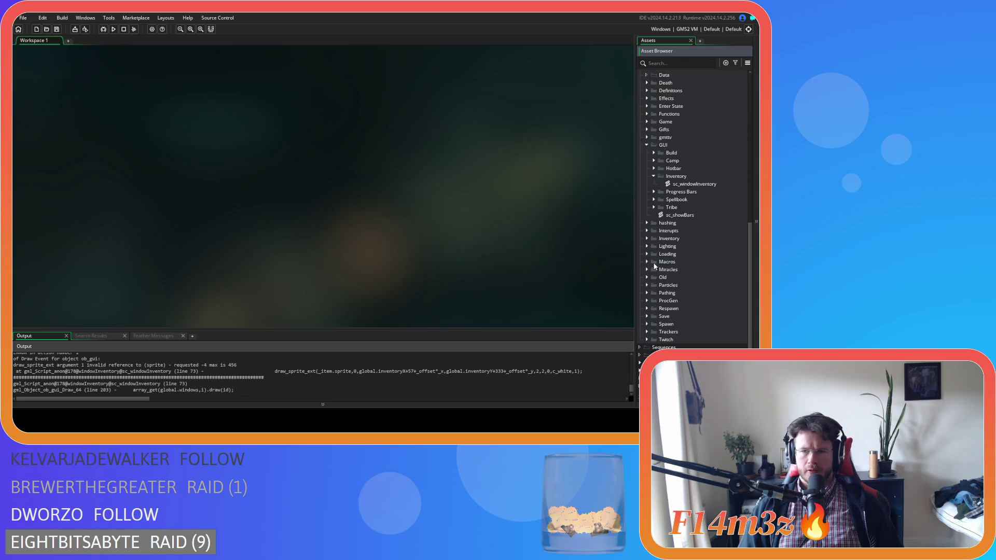
{"action": "scroll", "coordinate": [651, 273], "scroll_direction": "down", "scroll_amount": 1}
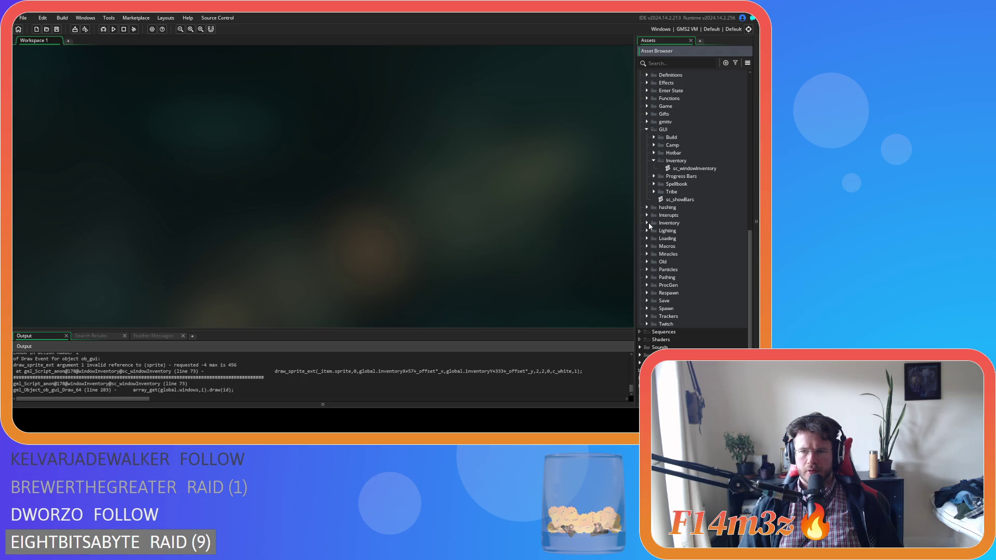
{"action": "left_click", "coordinate": [648, 239]}
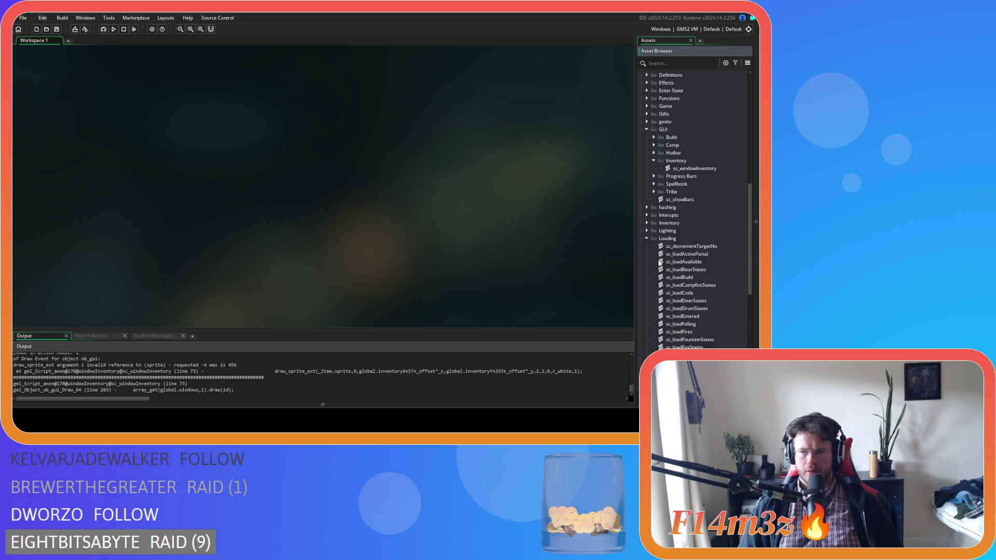
{"action": "scroll", "coordinate": [656, 259], "scroll_direction": "down", "scroll_amount": 4}
{"action": "scroll", "coordinate": [661, 269], "scroll_direction": "down", "scroll_amount": 3}
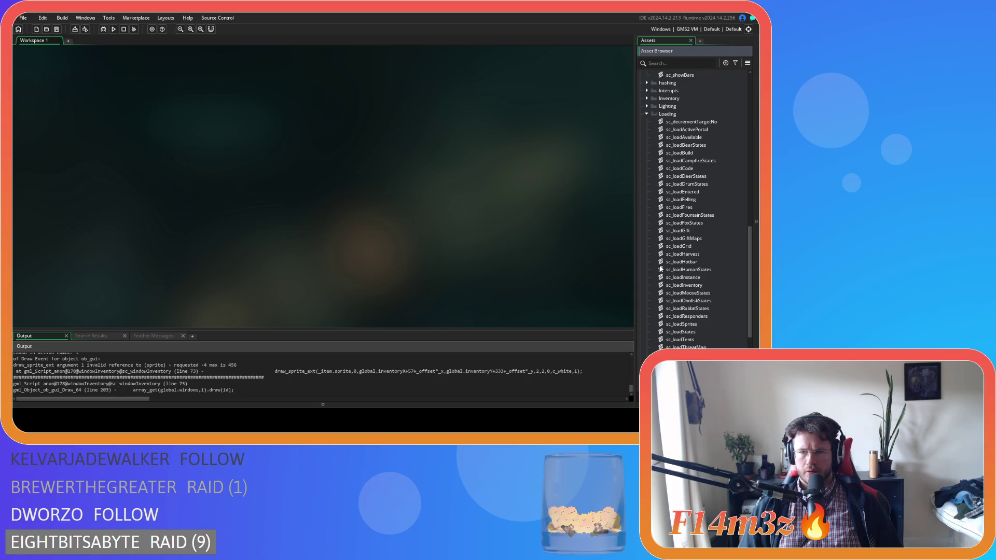
{"action": "double_click", "coordinate": [709, 257]}
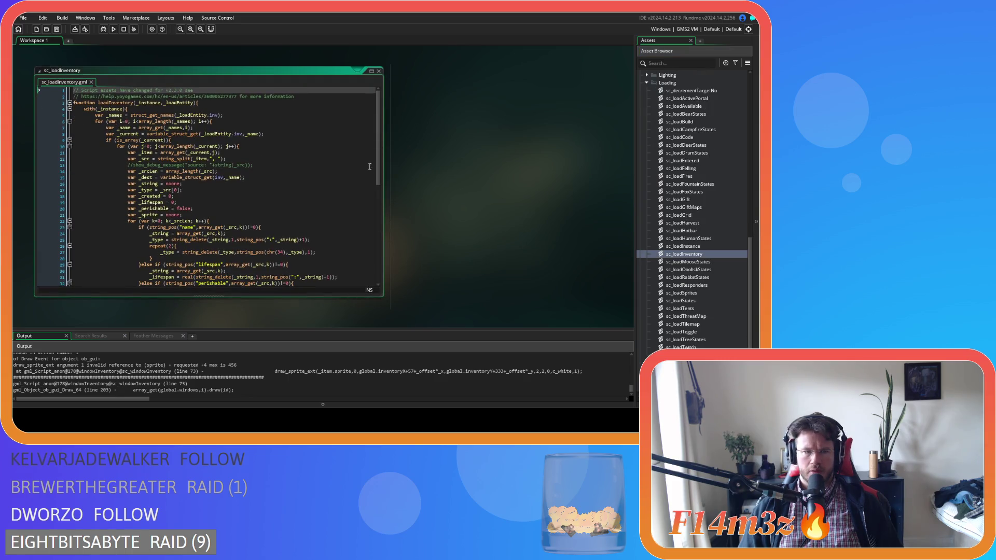
{"action": "scroll", "coordinate": [381, 167], "scroll_direction": "down", "scroll_amount": 2}
{"action": "scroll", "coordinate": [382, 167], "scroll_direction": "down", "scroll_amount": 10}
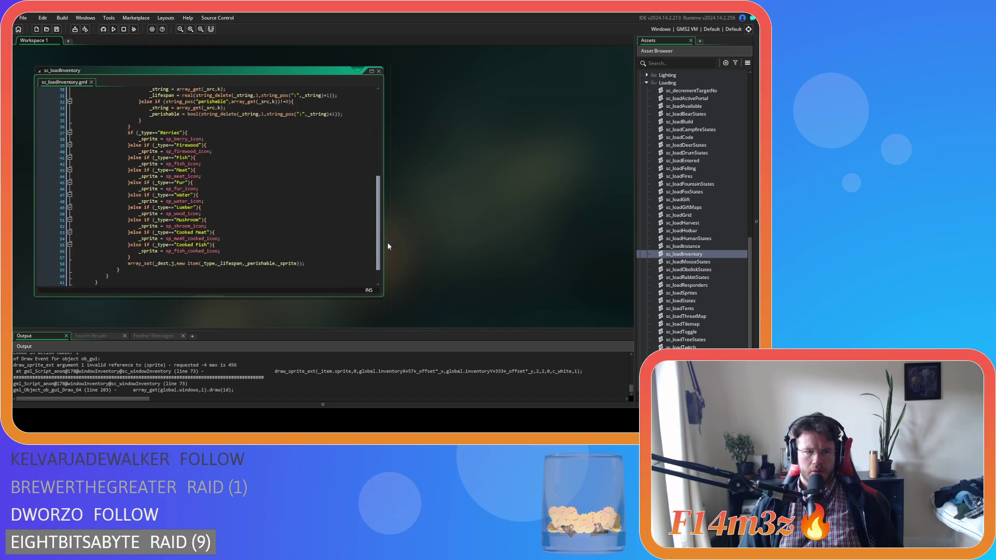
{"action": "left_click", "coordinate": [188, 109]}
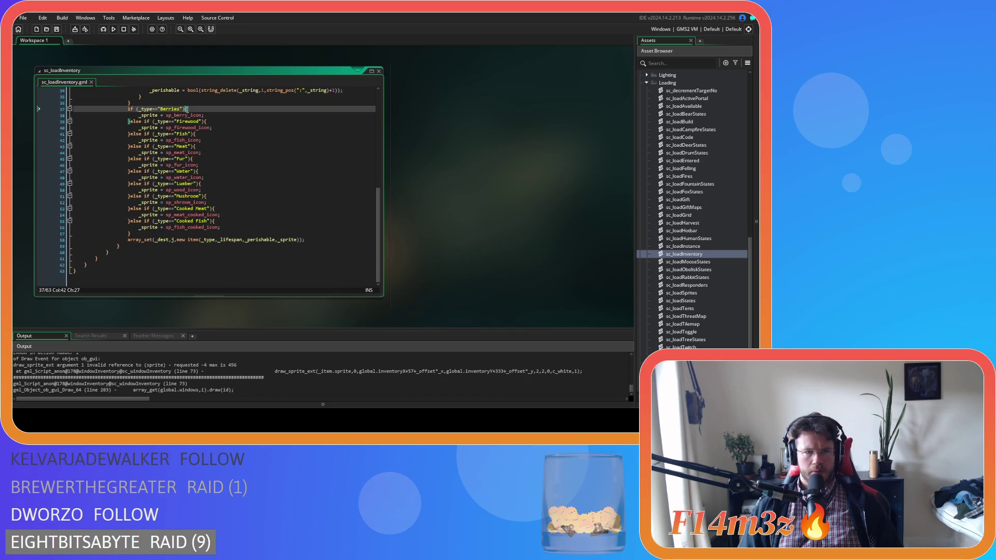
{"action": "left_click", "coordinate": [206, 122]}
{"action": "mouse_move", "coordinate": [200, 137]}
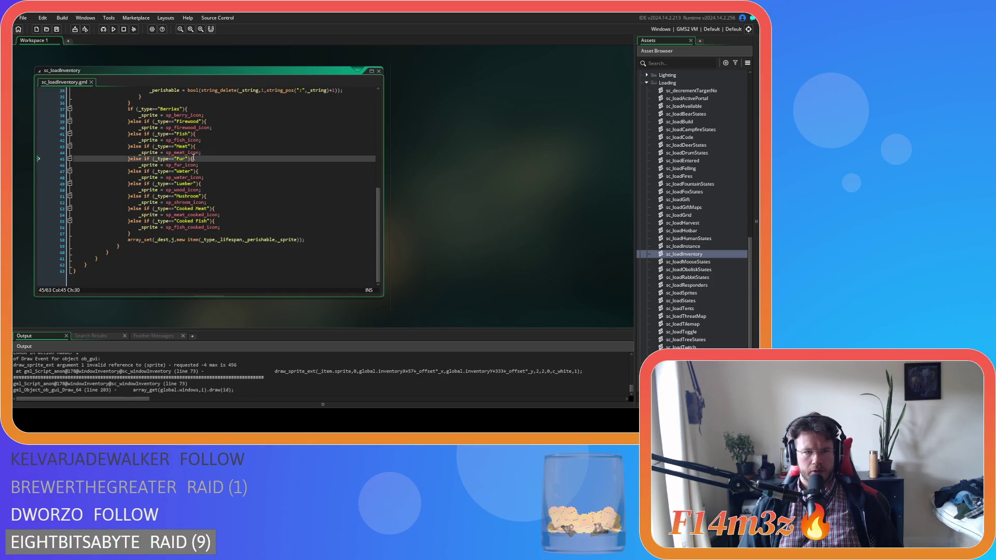
{"action": "left_click", "coordinate": [192, 182]}
{"action": "left_click", "coordinate": [208, 196]}
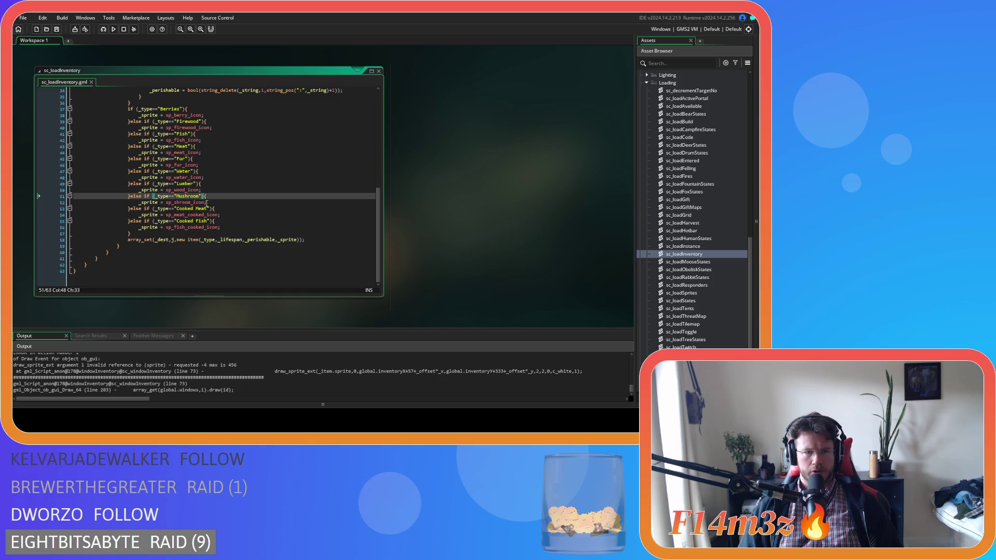
{"action": "left_click", "coordinate": [215, 209]}
{"action": "left_click", "coordinate": [218, 221]}
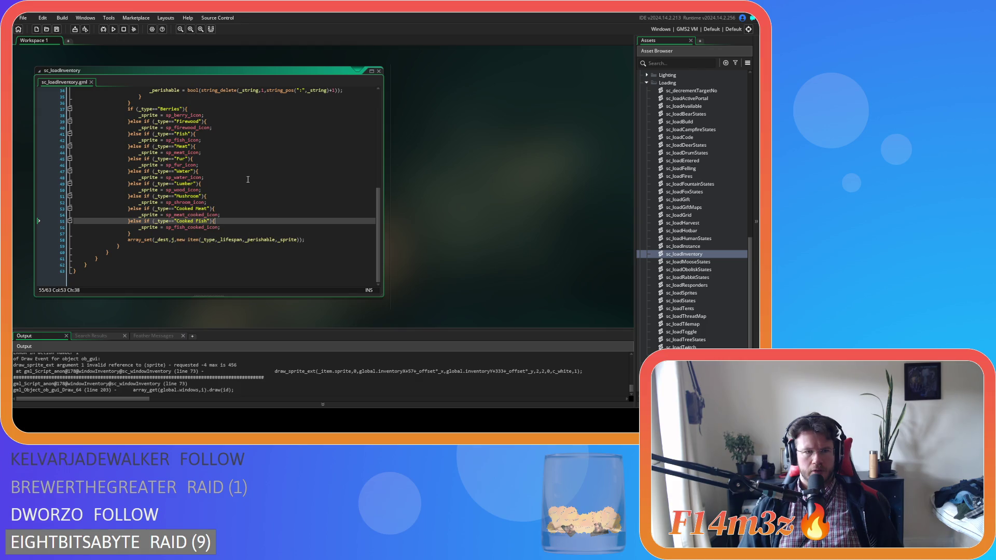
{"action": "scroll", "coordinate": [254, 194], "scroll_direction": "up", "scroll_amount": 5}
{"action": "scroll", "coordinate": [257, 197], "scroll_direction": "down", "scroll_amount": 3}
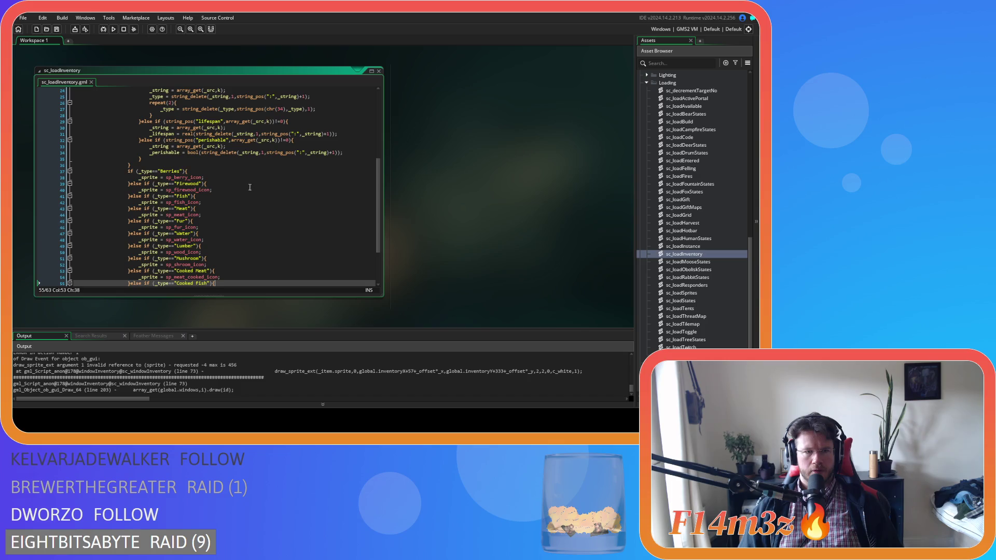
{"action": "left_click", "coordinate": [228, 184]}
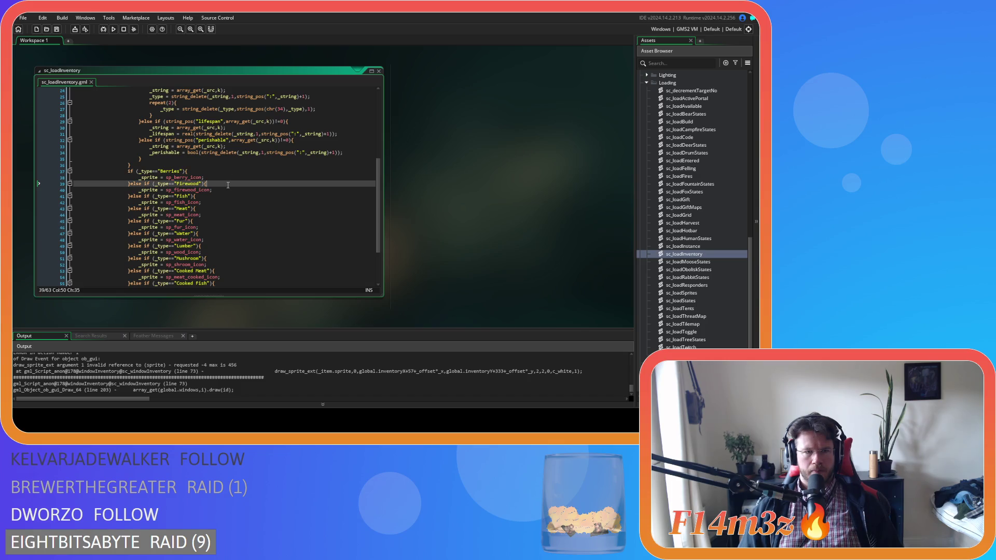
{"action": "left_click", "coordinate": [234, 172]}
{"action": "left_click", "coordinate": [233, 183]}
{"action": "left_click", "coordinate": [225, 203]}
{"action": "left_click", "coordinate": [221, 210]}
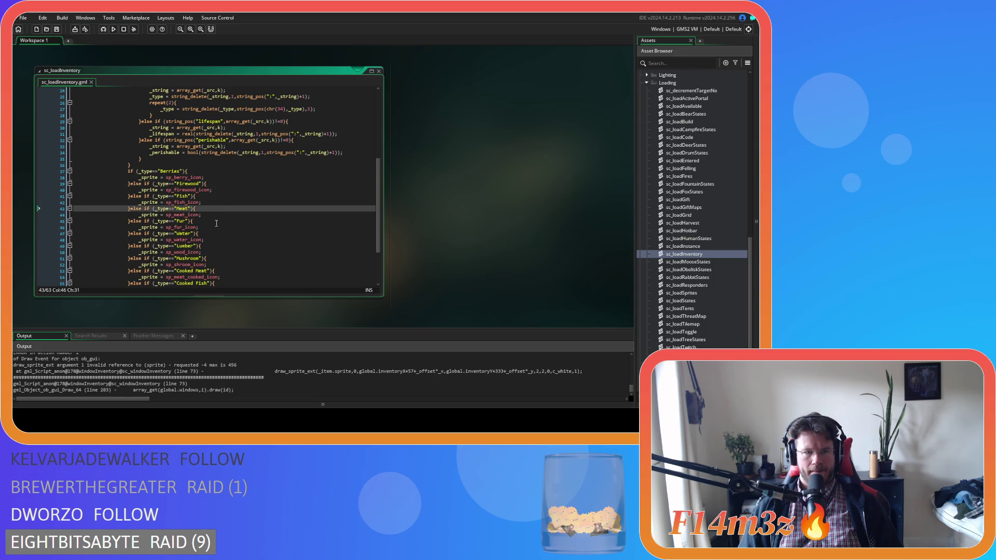
{"action": "left_click", "coordinate": [216, 223]}
{"action": "scroll", "coordinate": [214, 208], "scroll_direction": "down", "scroll_amount": 2}
{"action": "left_click", "coordinate": [213, 203]}
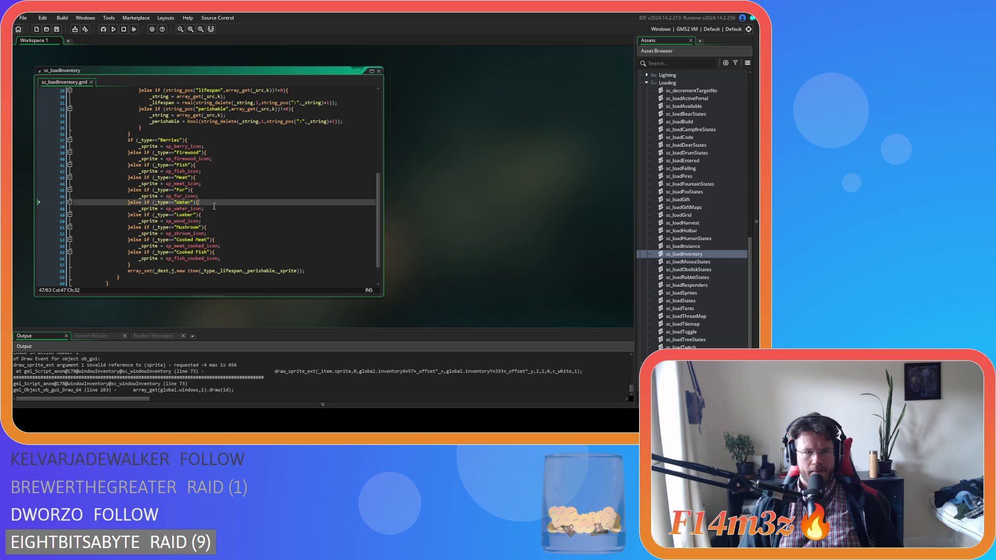
{"action": "left_click", "coordinate": [214, 214]}
{"action": "left_click", "coordinate": [214, 227]}
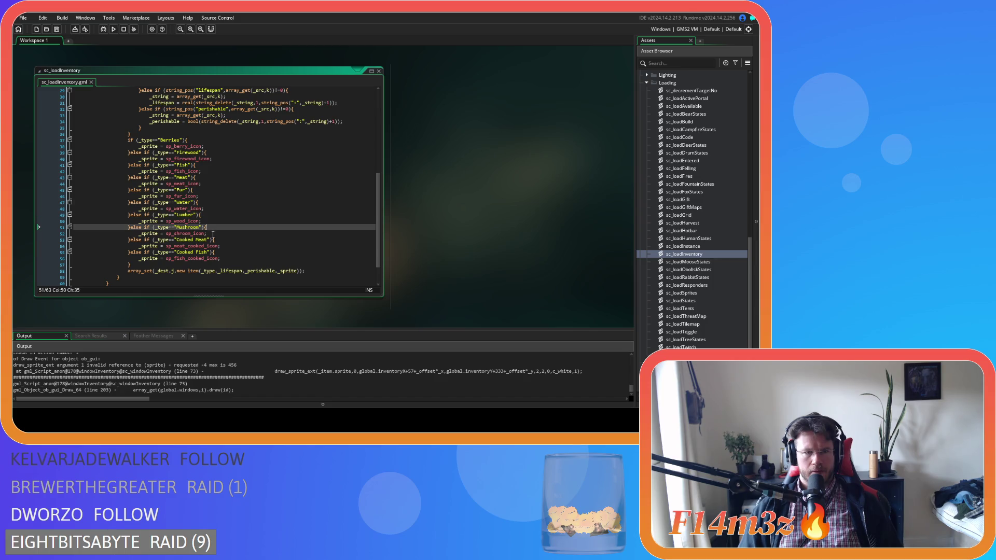
{"action": "left_click", "coordinate": [214, 240]}
{"action": "left_click", "coordinate": [217, 252]}
{"action": "left_click", "coordinate": [235, 258]}
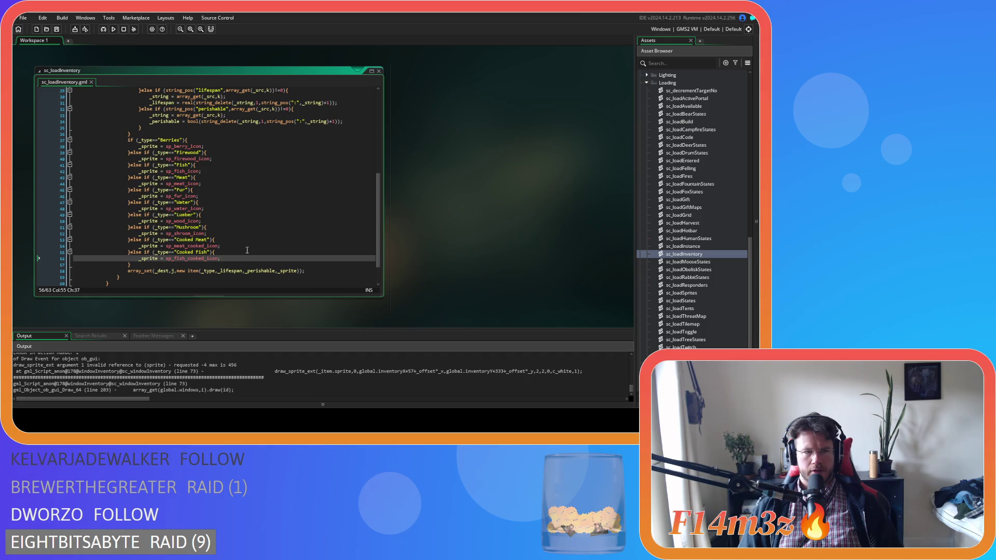
{"action": "left_click", "coordinate": [237, 172]}
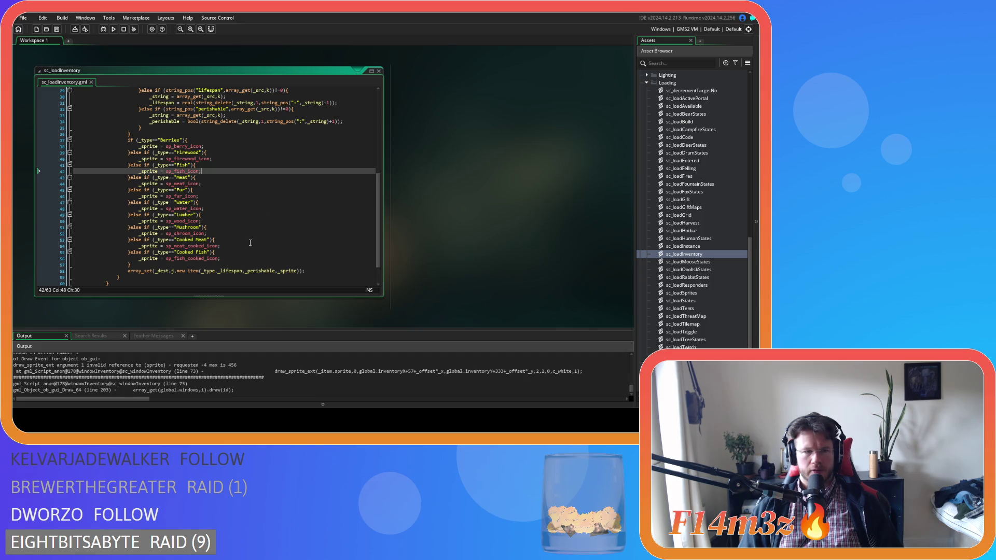
{"action": "scroll", "coordinate": [248, 243], "scroll_direction": "up", "scroll_amount": 3}
{"action": "scroll", "coordinate": [248, 243], "scroll_direction": "down", "scroll_amount": 3}
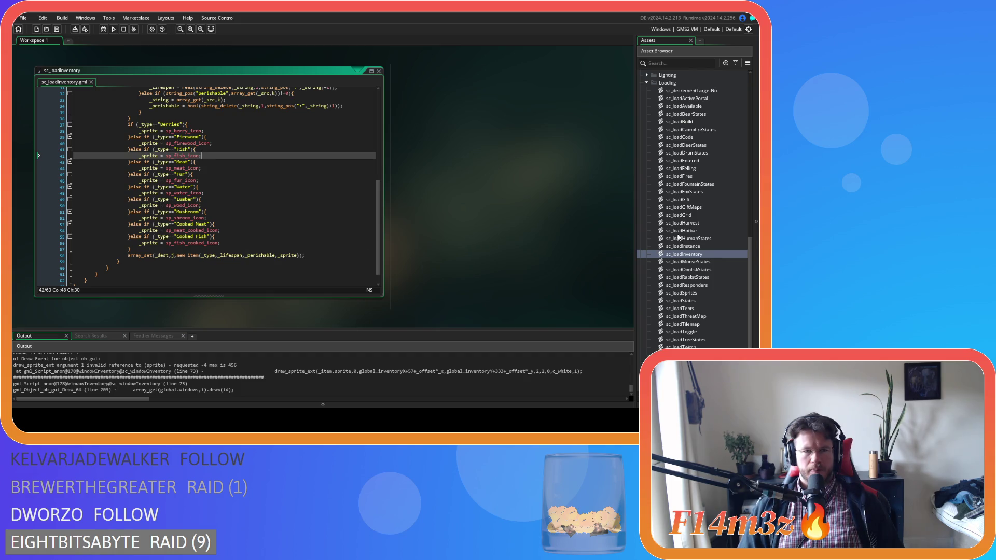
Step: Review the Lumber type condition and its sp_wood_icon sprite assignment in sc_loadInventory
{"action": "scroll", "coordinate": [694, 239], "scroll_direction": "up", "scroll_amount": 4}
{"action": "scroll", "coordinate": [693, 237], "scroll_direction": "down", "scroll_amount": 2}
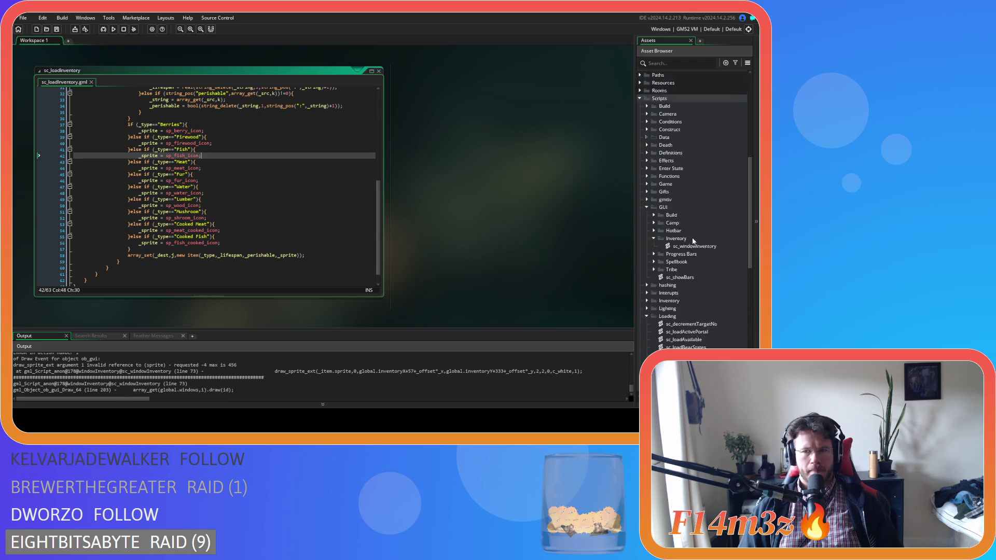
{"action": "scroll", "coordinate": [692, 239], "scroll_direction": "up", "scroll_amount": 10}
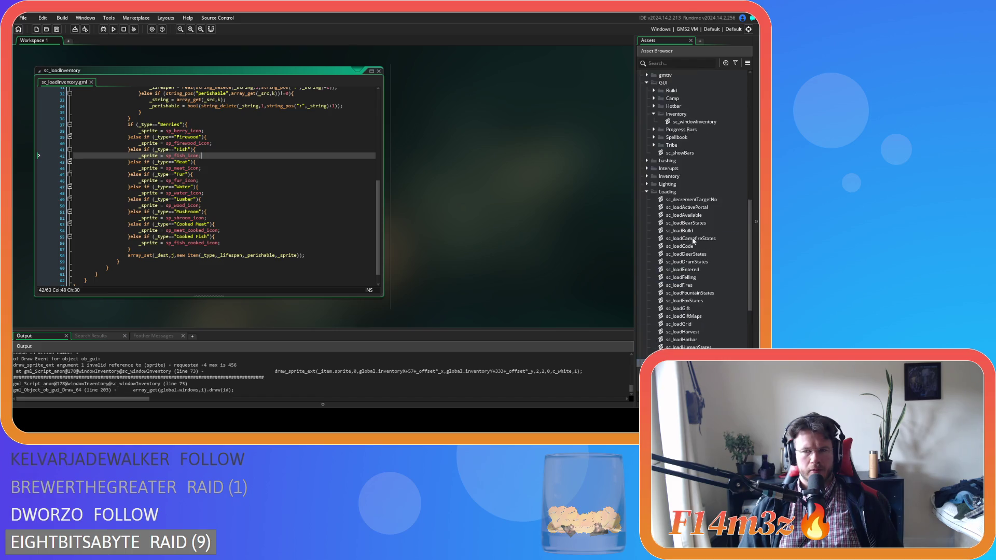
{"action": "scroll", "coordinate": [692, 237], "scroll_direction": "up", "scroll_amount": 3}
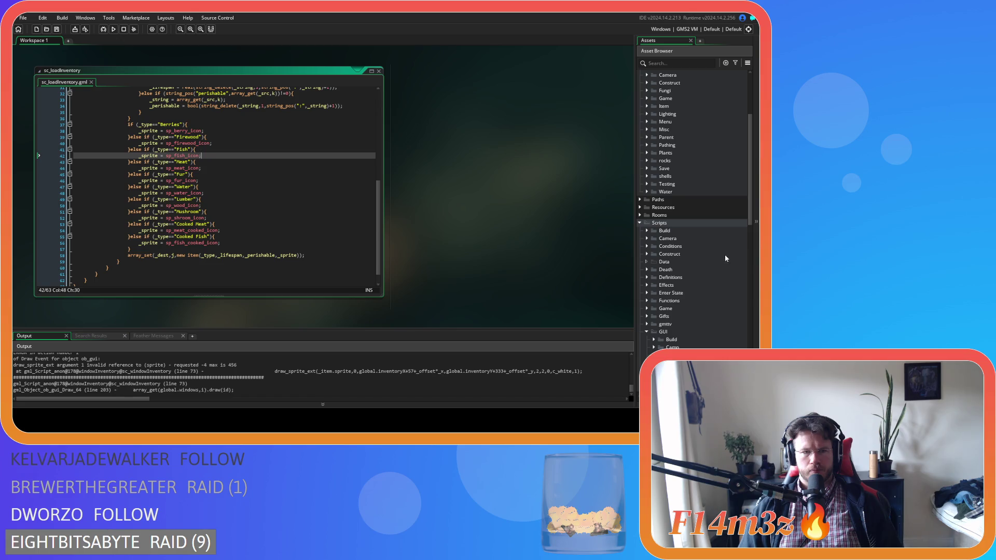
{"action": "left_click", "coordinate": [227, 205]}
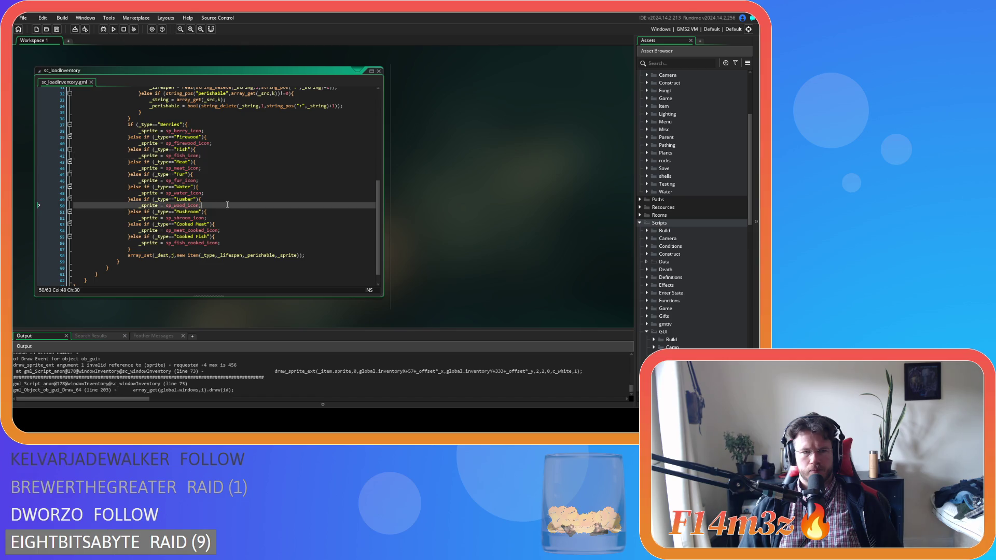
{"action": "left_click", "coordinate": [227, 202]}
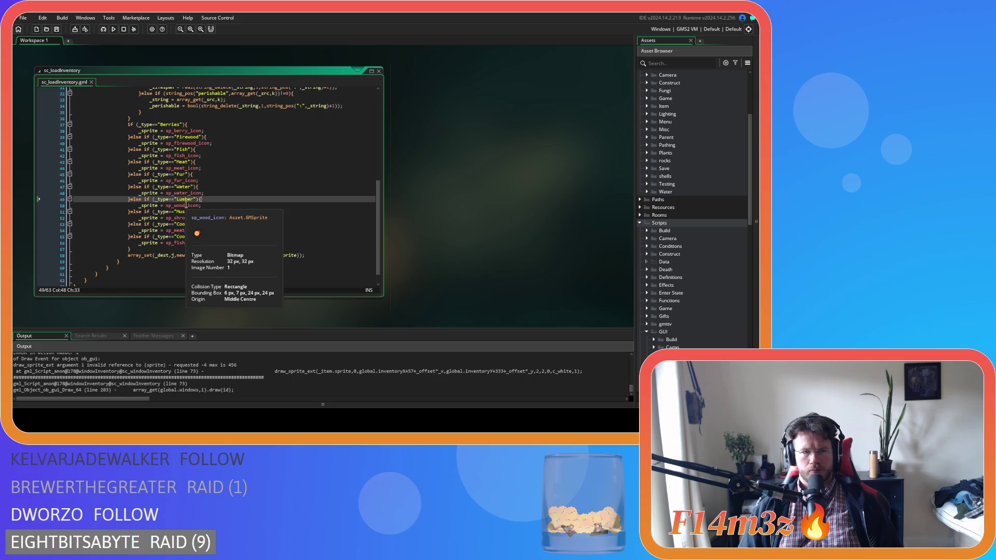
{"action": "left_click", "coordinate": [273, 206]}
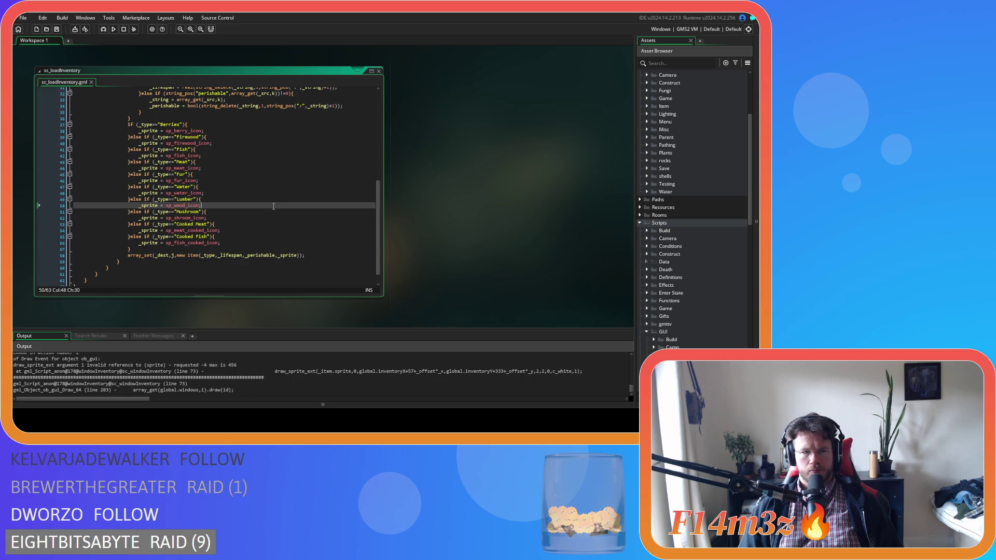
{"action": "scroll", "coordinate": [273, 207], "scroll_direction": "up", "scroll_amount": 4}
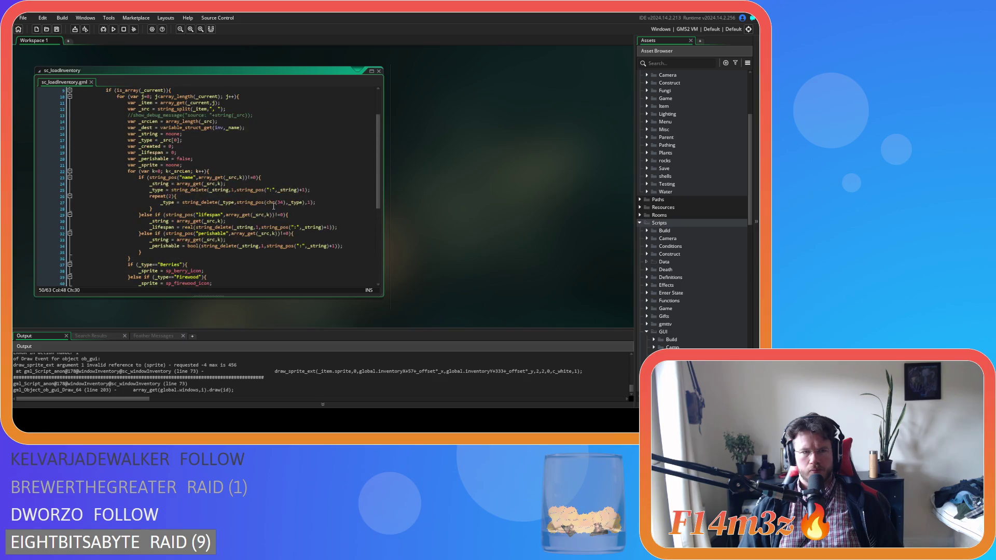
{"action": "scroll", "coordinate": [273, 206], "scroll_direction": "down", "scroll_amount": 3}
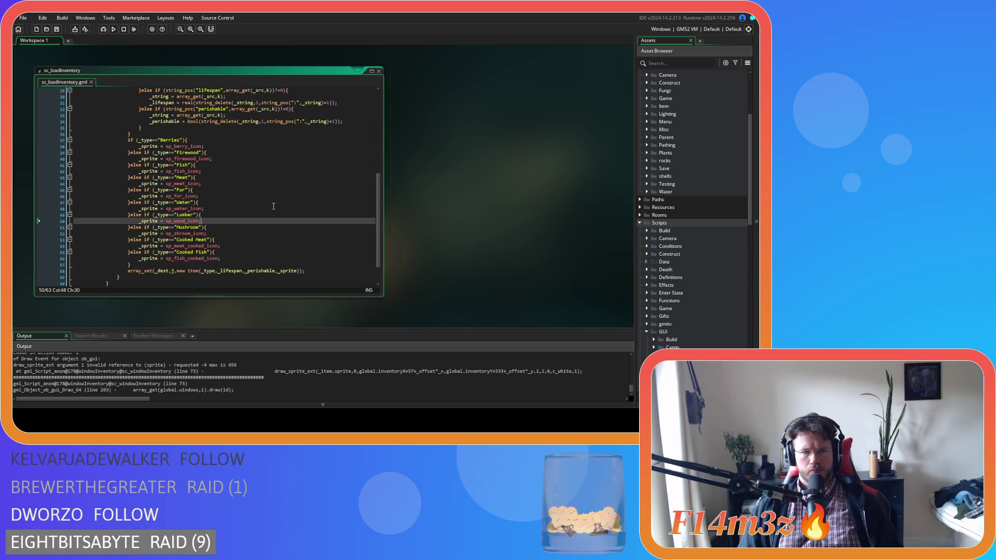
{"action": "scroll", "coordinate": [274, 206], "scroll_direction": "down", "scroll_amount": 2}
{"action": "scroll", "coordinate": [274, 207], "scroll_direction": "up", "scroll_amount": 2}
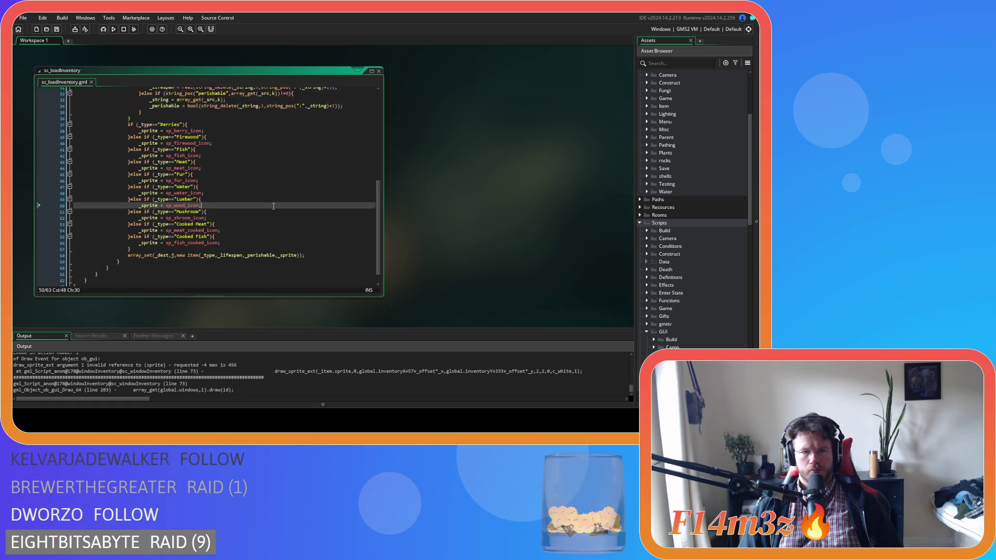
{"action": "scroll", "coordinate": [273, 206], "scroll_direction": "down", "scroll_amount": 2}
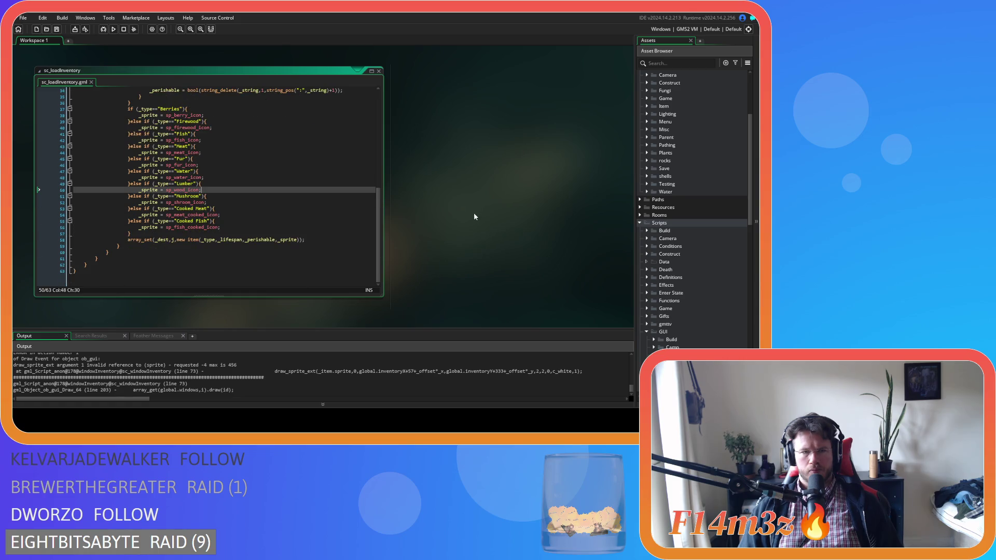
Step: Check the Cooked Fish, Cooked Meat and Fish sprite assignments, then build and run with F5
{"action": "left_click", "coordinate": [311, 228]}
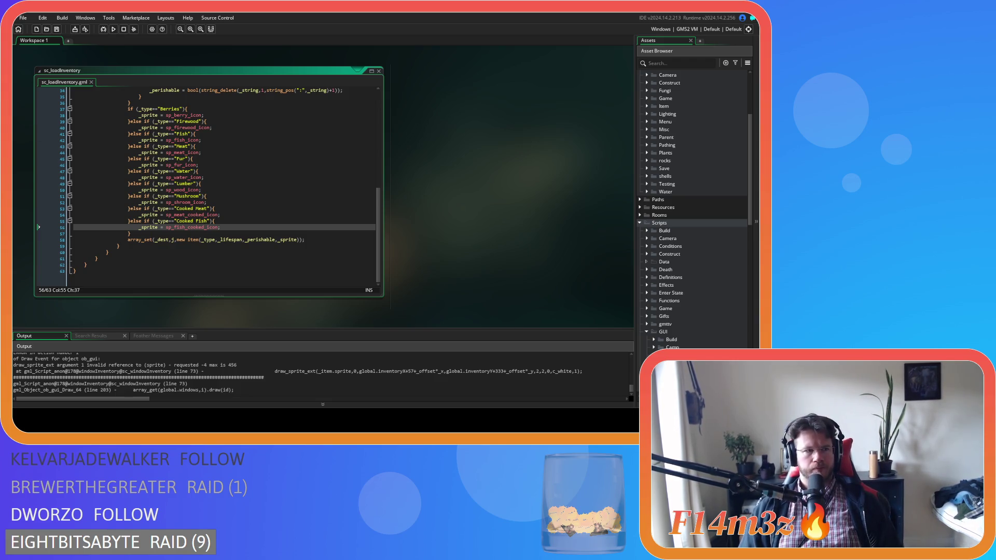
{"action": "left_click", "coordinate": [228, 239]}
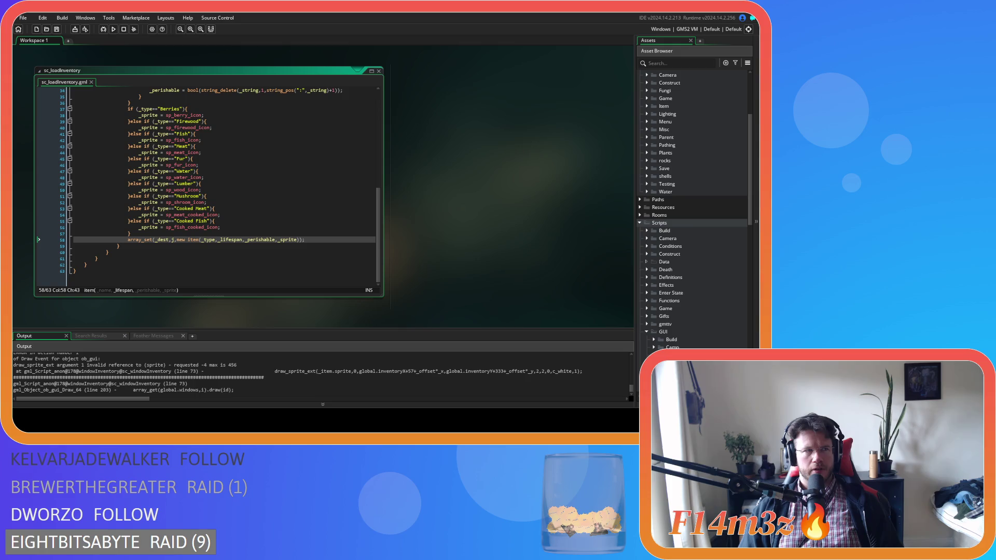
{"action": "left_click", "coordinate": [244, 214]}
{"action": "scroll", "coordinate": [243, 213], "scroll_direction": "up", "scroll_amount": 2}
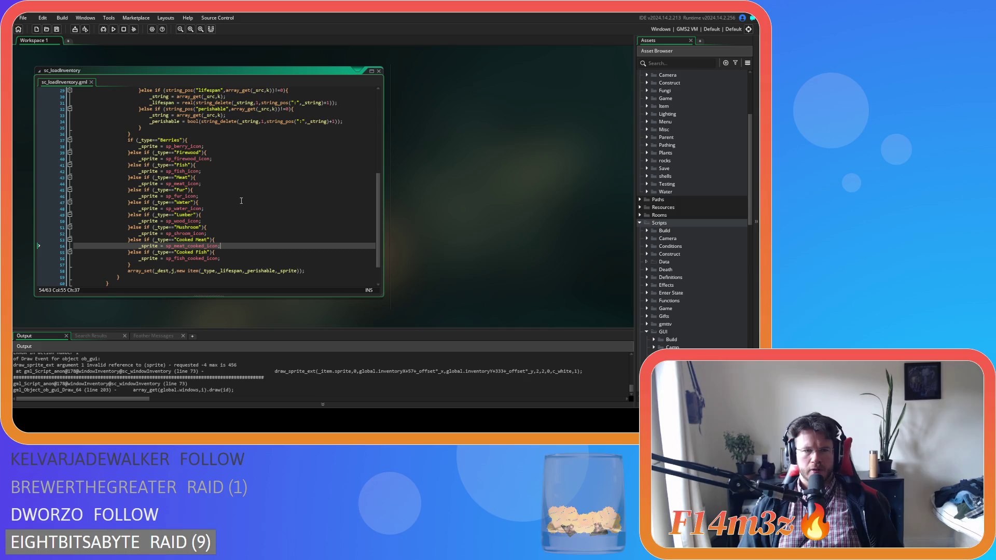
{"action": "scroll", "coordinate": [242, 205], "scroll_direction": "up", "scroll_amount": 2}
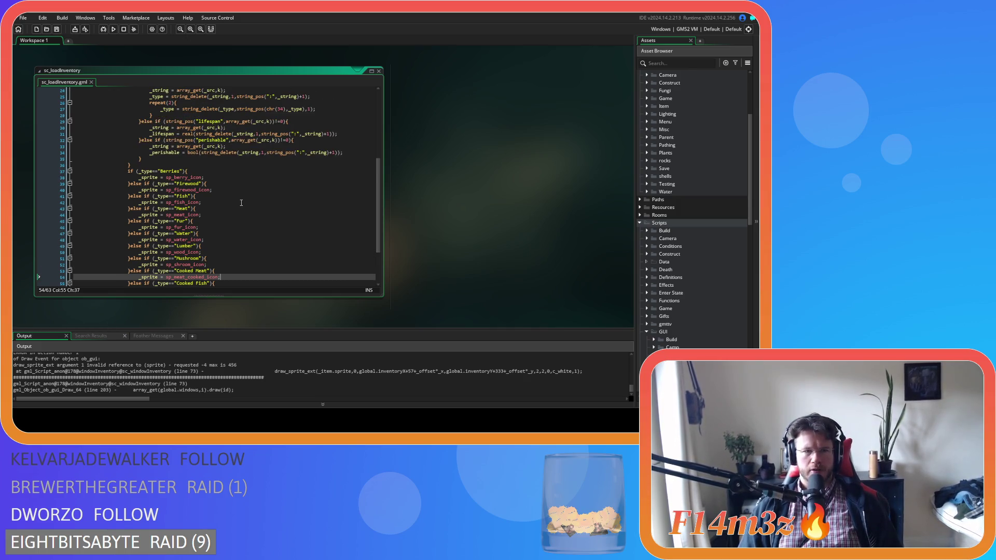
{"action": "left_click", "coordinate": [241, 202]}
{"action": "scroll", "coordinate": [241, 202], "scroll_direction": "up", "scroll_amount": 2}
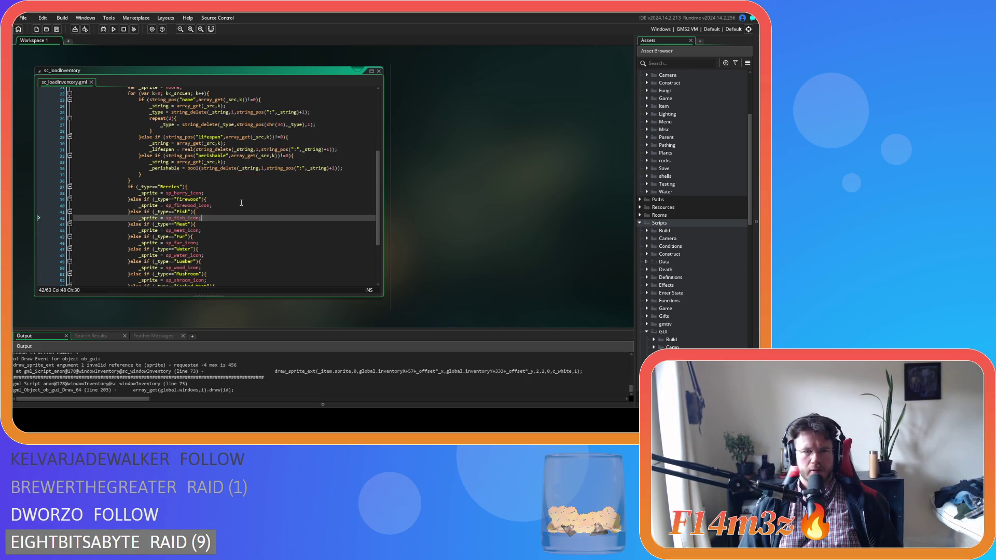
{"action": "key", "text": "F5"}
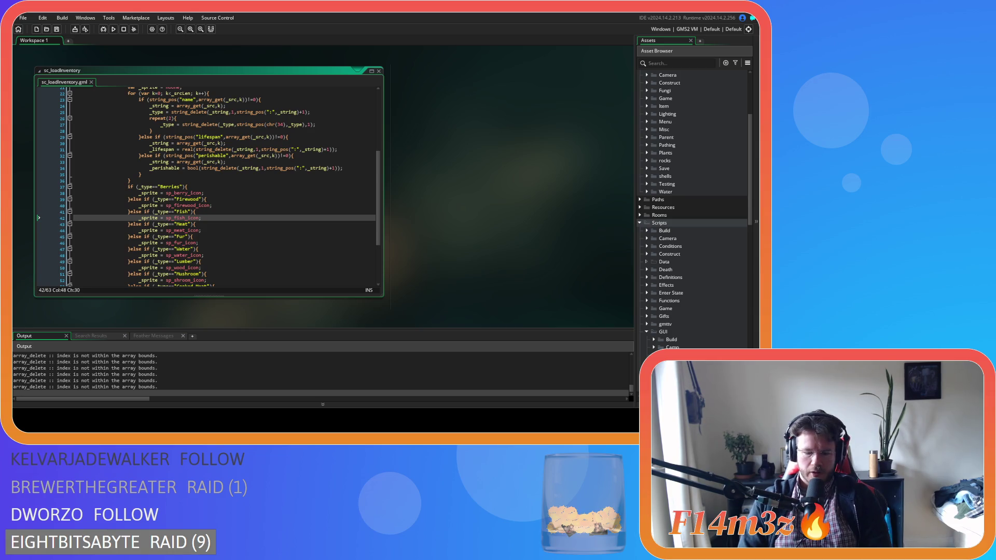
Step: Back in the game, view a villager in the Tribe panel, close it and quicksave with F5
{"action": "key", "text": "alt+Tab"}
{"action": "left_click", "coordinate": [240, 211]}
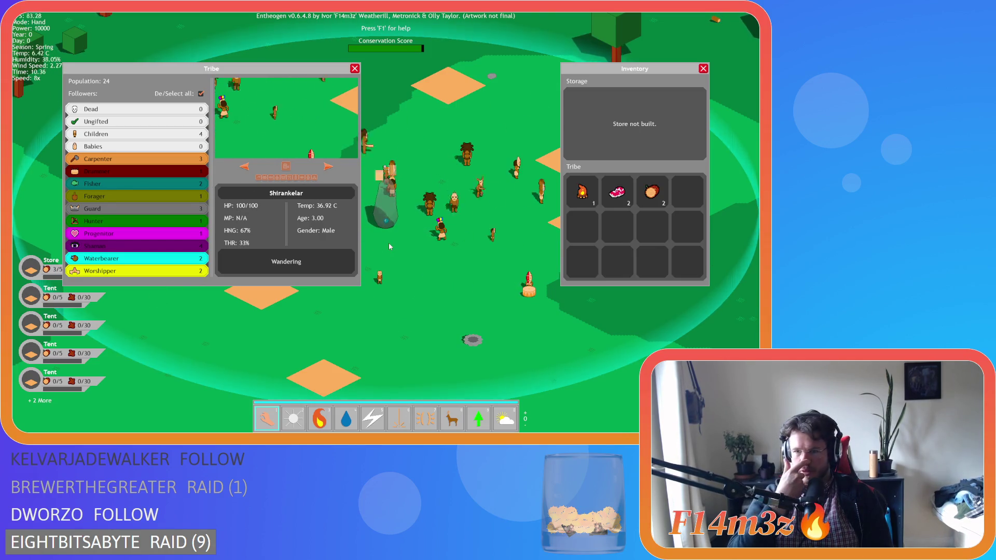
{"action": "key", "text": "Escape"}
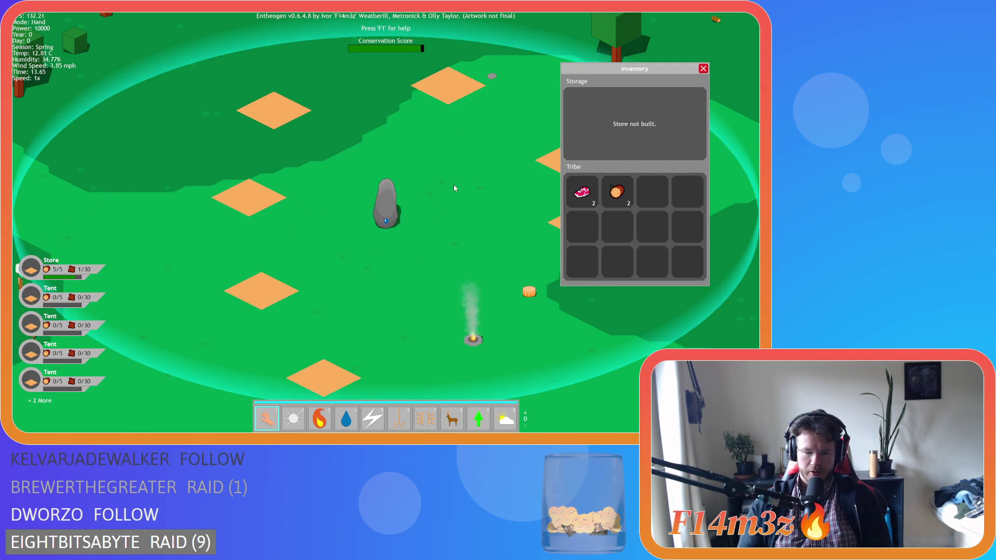
{"action": "key", "text": "F5"}
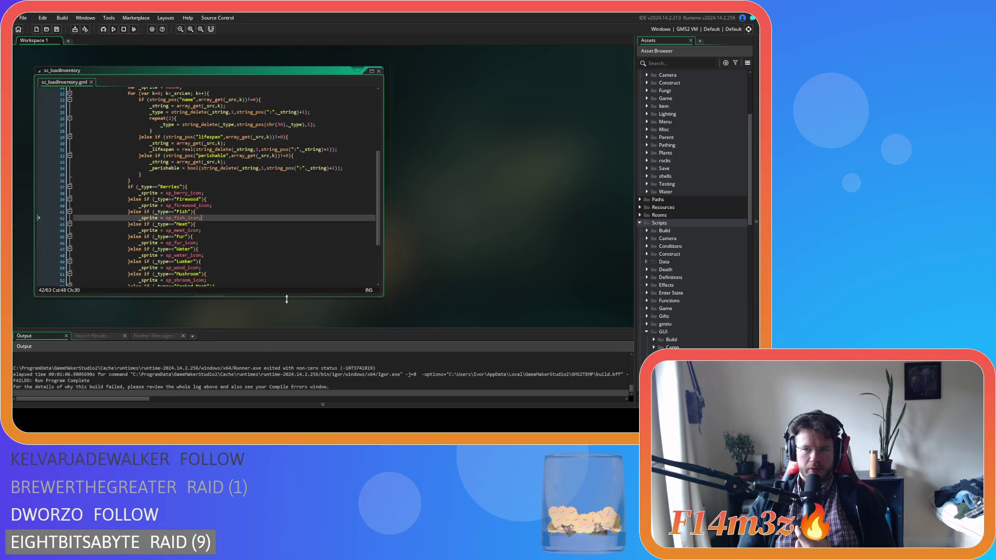
Step: Close the running game and return to the Firewood line in sc_loadInventory
{"action": "left_click", "coordinate": [233, 233]}
{"action": "left_click", "coordinate": [206, 199]}
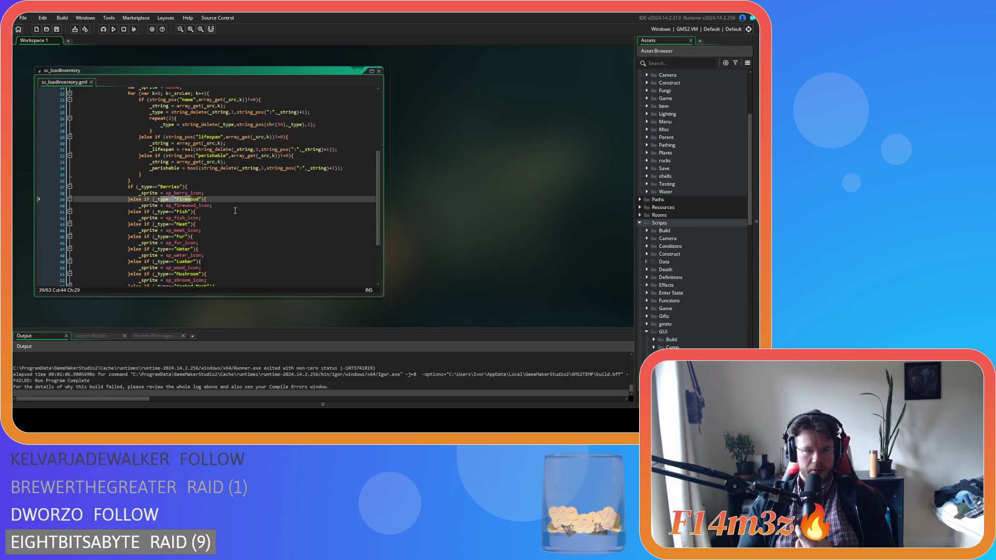
{"action": "scroll", "coordinate": [235, 210], "scroll_direction": "down", "scroll_amount": 3}
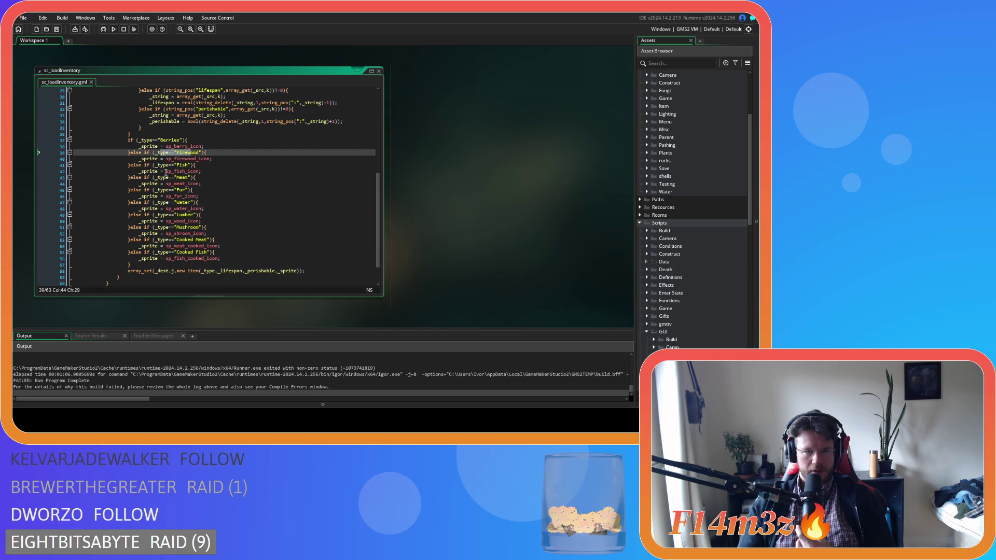
Step: Place the caret on the Berries type check, then leave the script editor
{"action": "left_click", "coordinate": [205, 134]}
{"action": "left_click", "coordinate": [204, 140]}
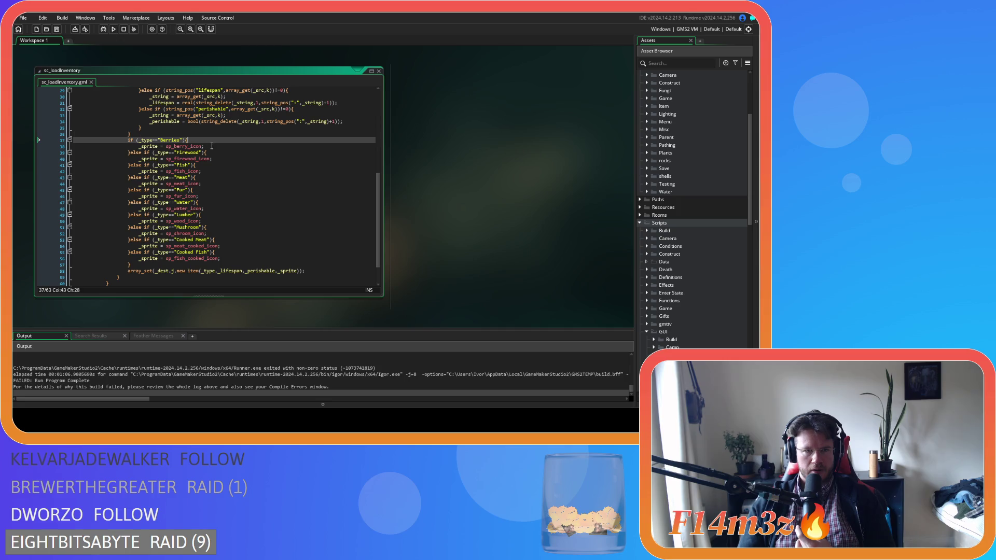
{"action": "scroll", "coordinate": [215, 154], "scroll_direction": "up", "scroll_amount": 5}
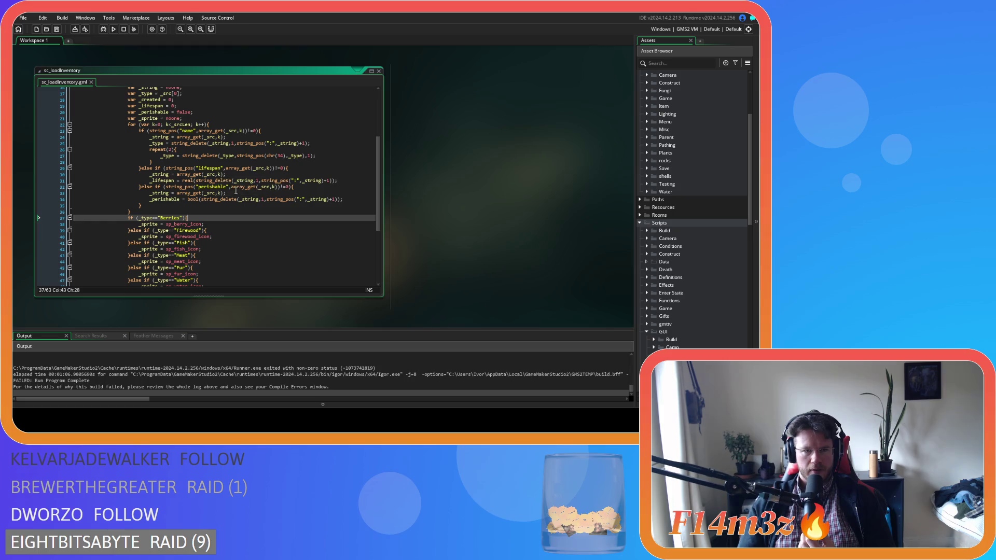
{"action": "scroll", "coordinate": [238, 192], "scroll_direction": "down", "scroll_amount": 4}
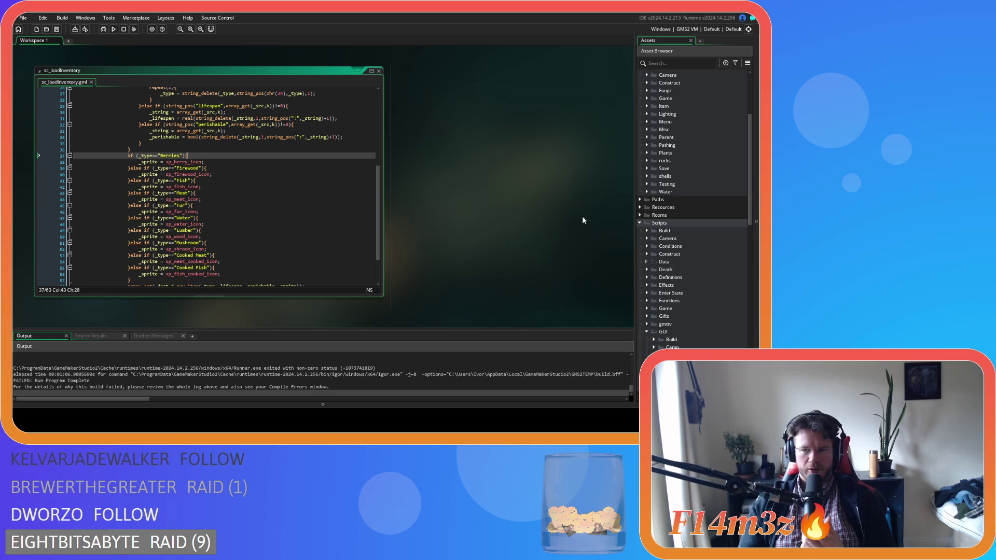
{"action": "left_click", "coordinate": [499, 215]}
Step: Search the whole project for 'new item' and inspect the sc_loadInventory, sc_miracleWater and sc_drop matches
{"action": "key", "text": "ctrl+shift+f"}
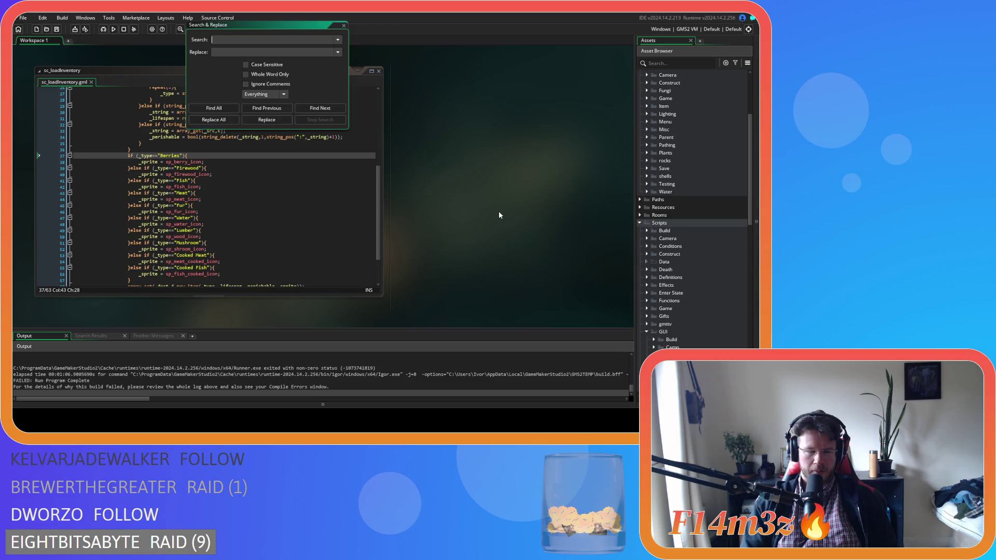
{"action": "type", "text": "new"}
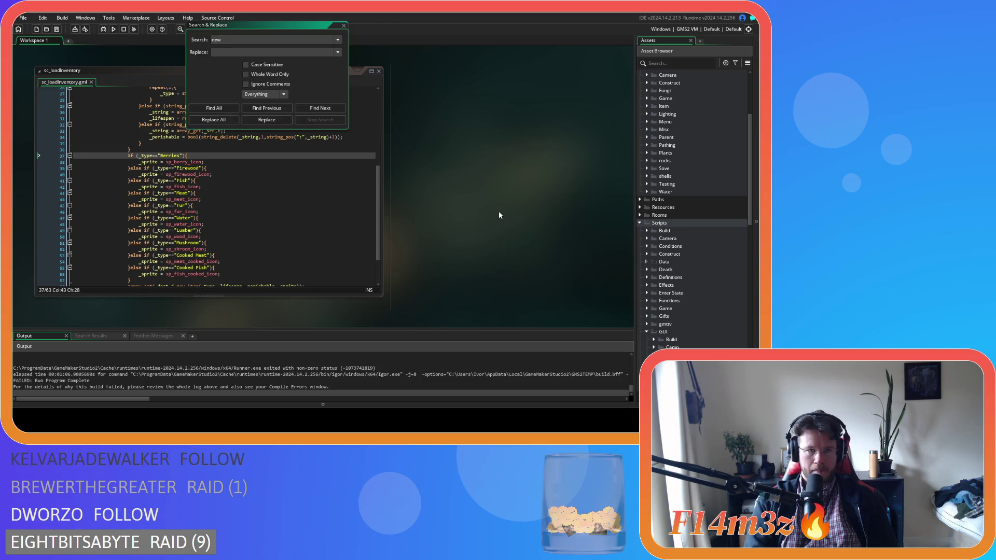
{"action": "type", "text": " item"}
{"action": "left_click", "coordinate": [214, 108]}
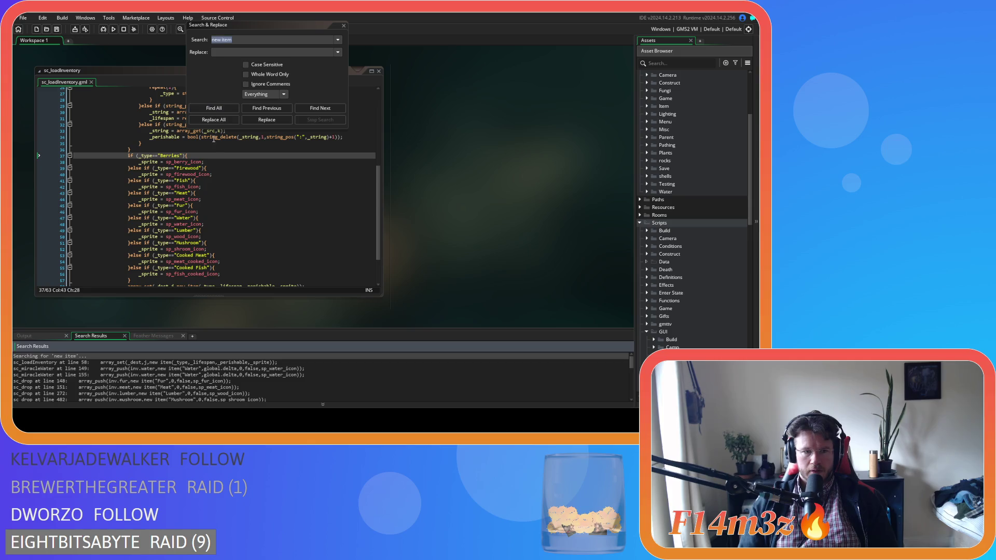
{"action": "left_click", "coordinate": [207, 362]}
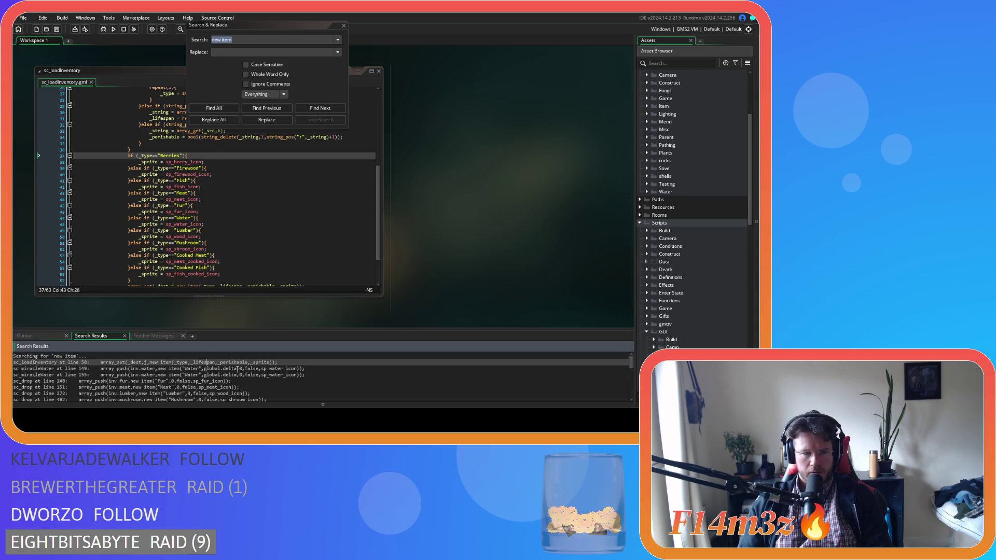
{"action": "left_click", "coordinate": [231, 369]}
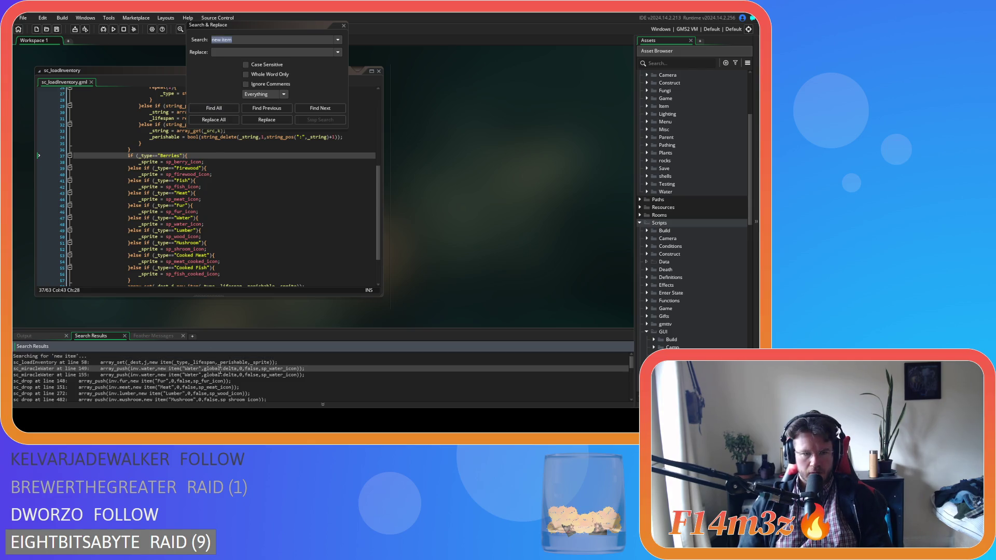
{"action": "left_click", "coordinate": [198, 382]}
Step: Step through the 'new item' matches at lines 580, 1729, 2052 and Firewood line 2426
{"action": "key", "text": "Down"}
{"action": "key", "text": "Down"}
{"action": "key", "text": "Down"}
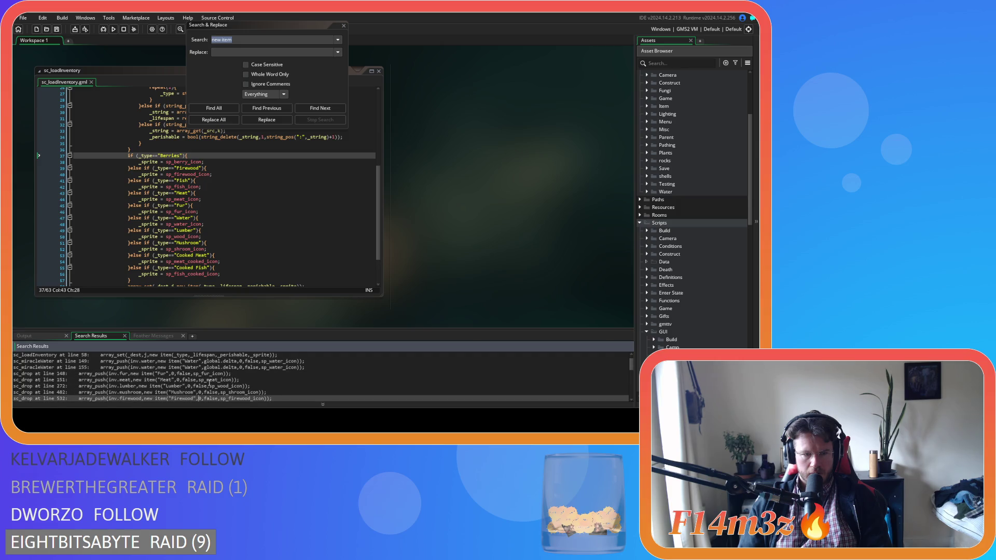
{"action": "key", "text": "Down"}
{"action": "key", "text": "Down"}
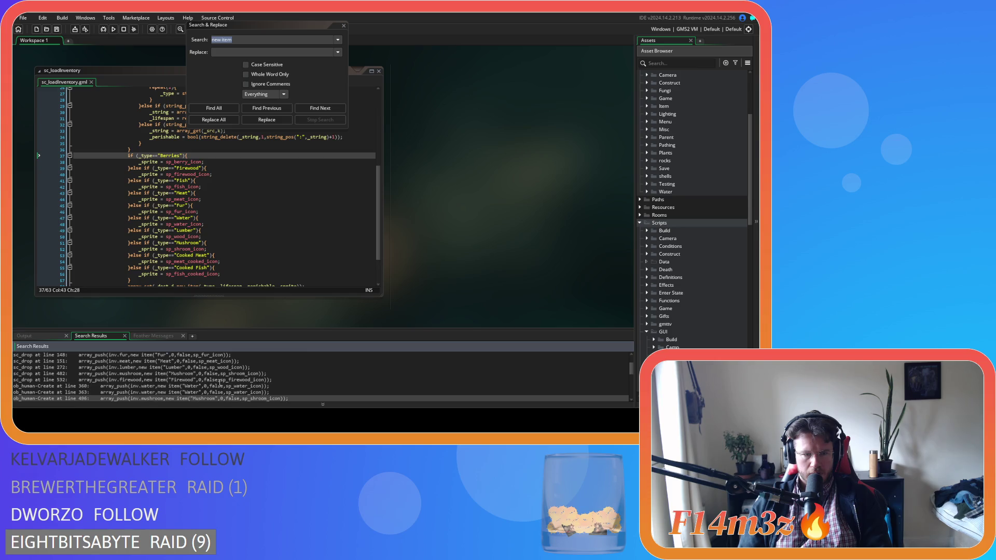
{"action": "key", "text": "Down"}
{"action": "key", "text": "Down"}
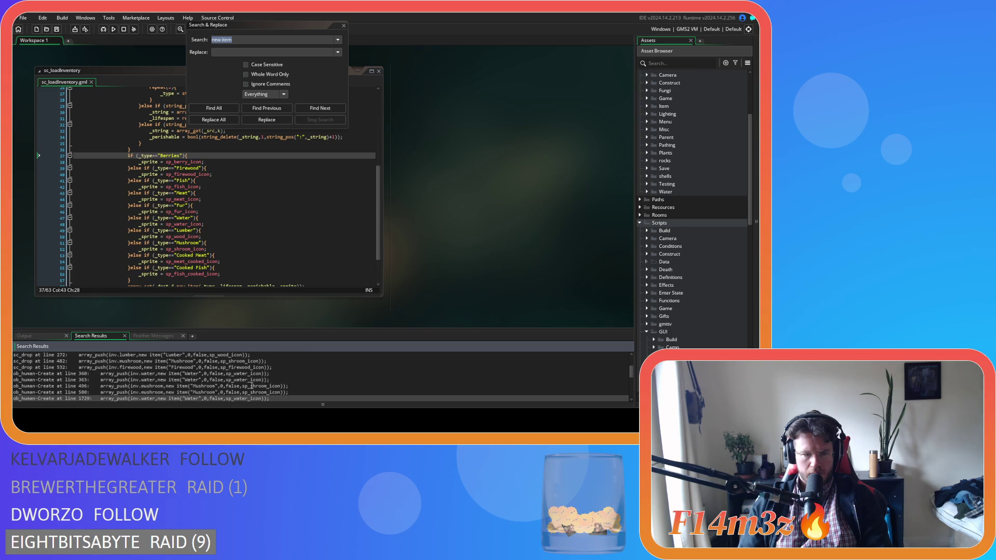
{"action": "key", "text": "Down"}
{"action": "key", "text": "Down"}
{"action": "key", "text": "Down"}
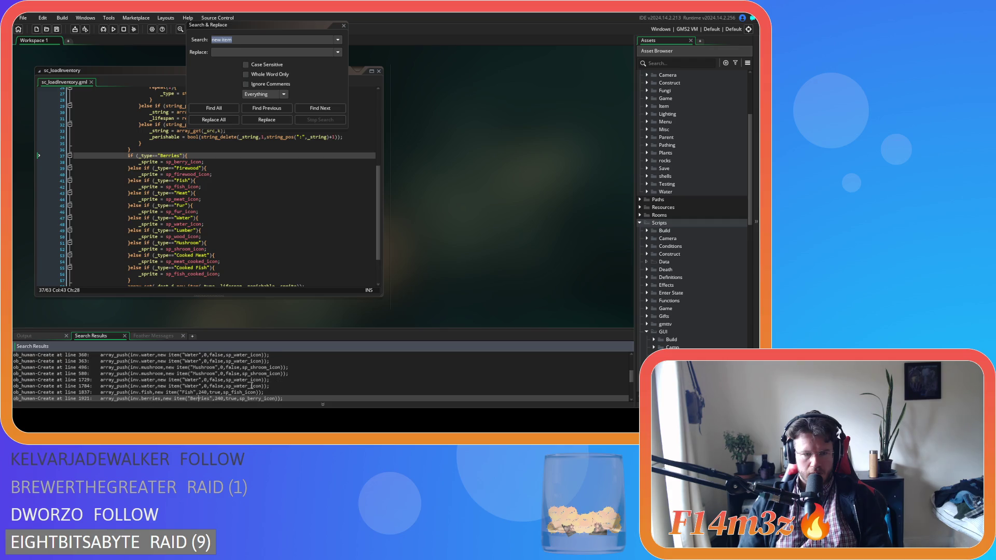
{"action": "key", "text": "Down"}
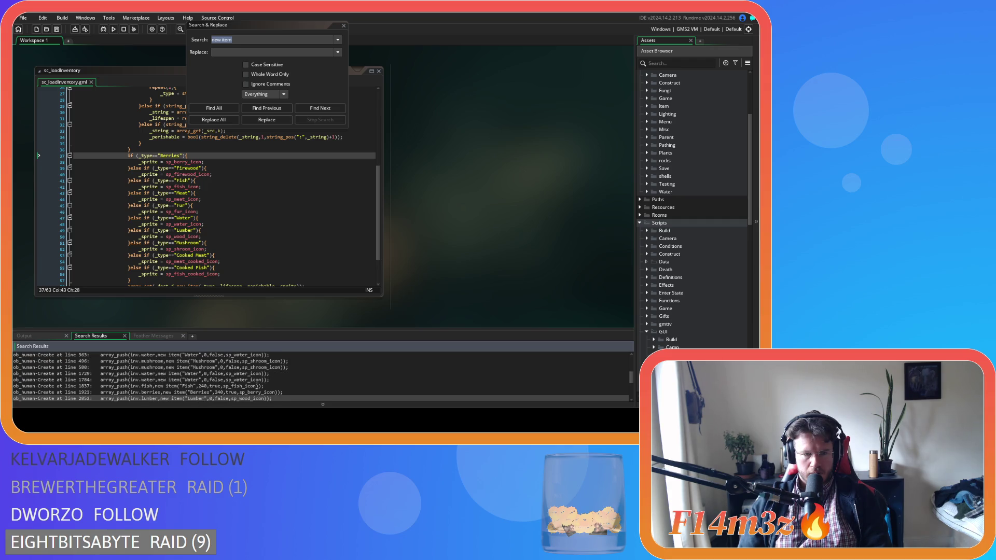
{"action": "key", "text": "Down"}
{"action": "key", "text": "Down"}
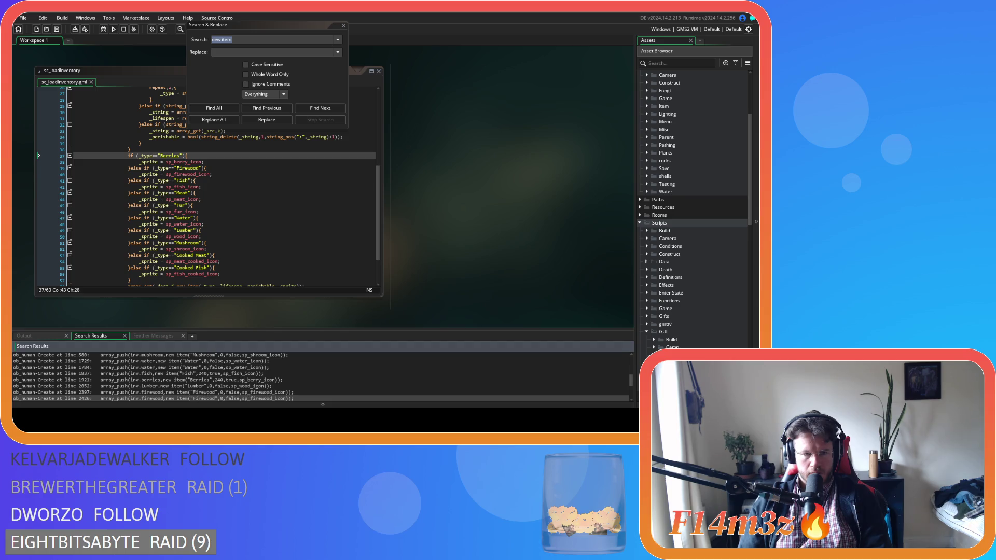
Step: Review the Fur, Meat and Cooked Meat matches to the end of 23 results, then rerun the search
{"action": "key", "text": "Down"}
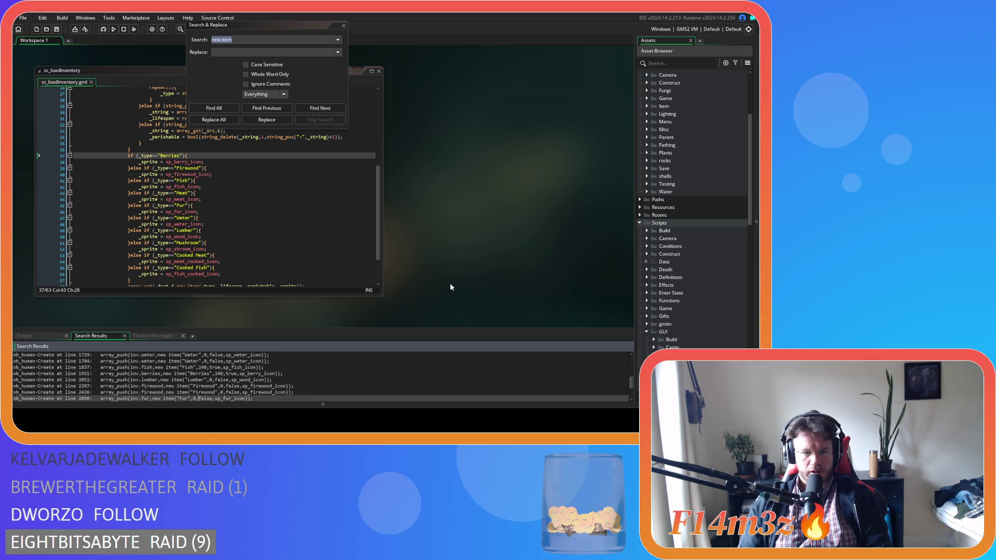
{"action": "key", "text": "Down"}
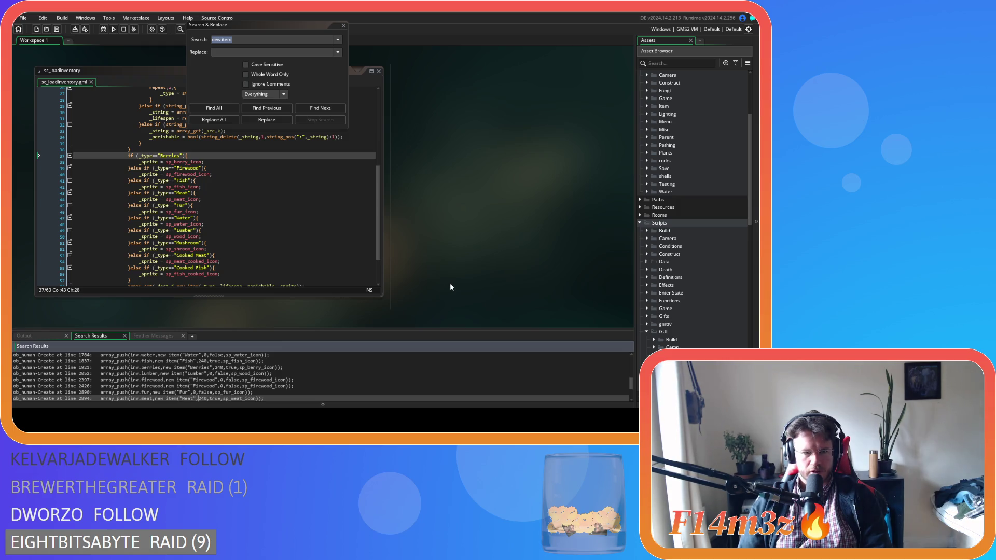
{"action": "key", "text": "Down"}
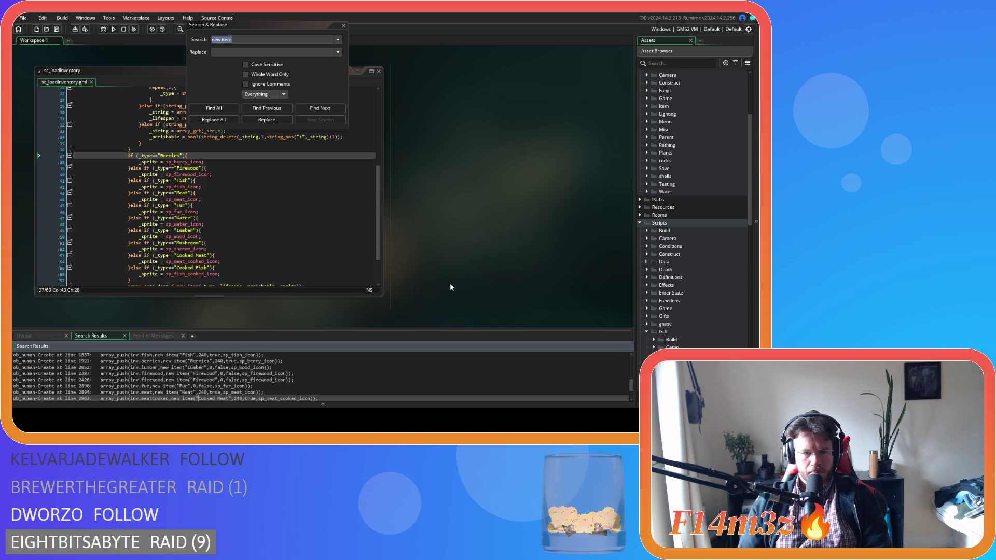
{"action": "key", "text": "Down"}
{"action": "key", "text": "Down"}
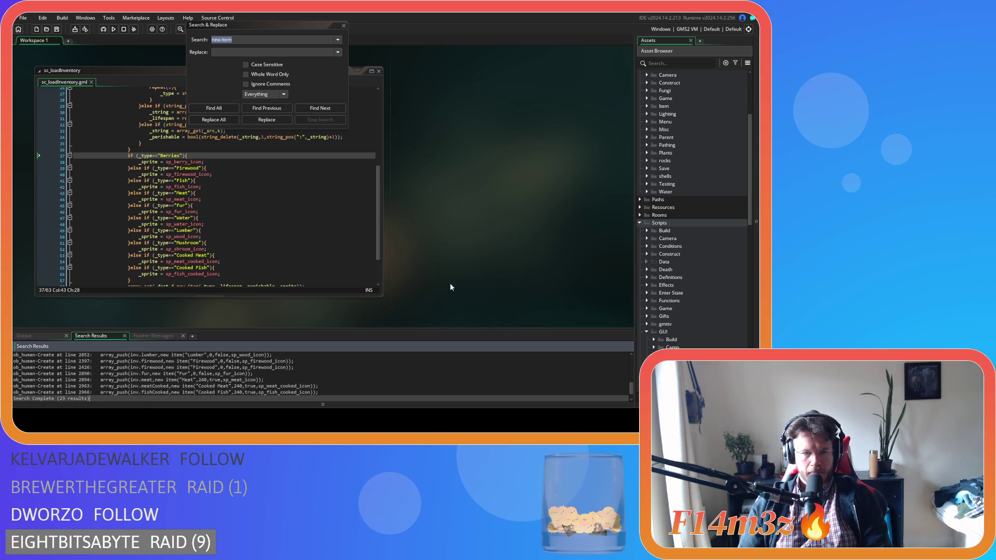
{"action": "key", "text": "Up"}
{"action": "key", "text": "Up"}
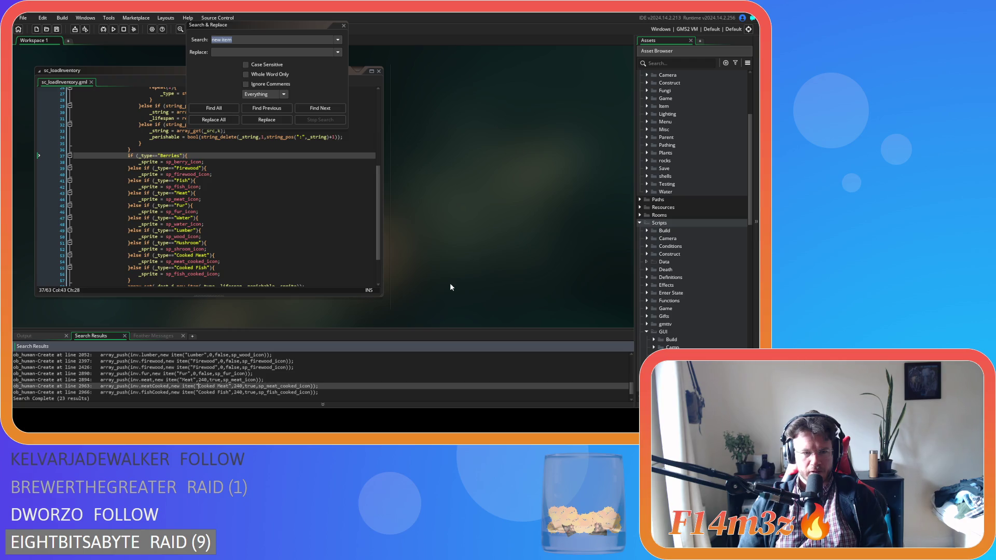
{"action": "key", "text": "Return"}
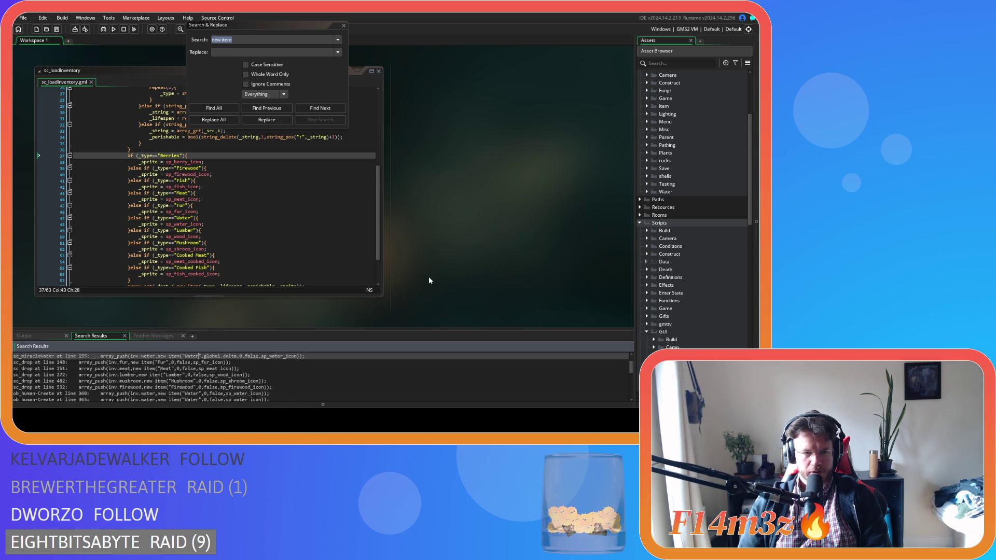
{"action": "key", "text": "Down"}
{"action": "key", "text": "Down"}
{"action": "key", "text": "Down"}
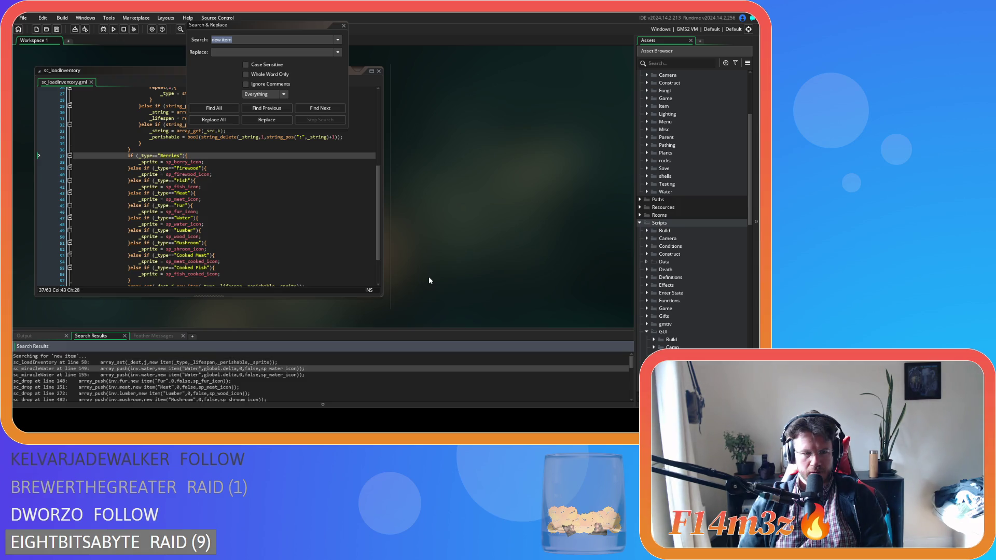
{"action": "key", "text": "Down"}
{"action": "key", "text": "Down"}
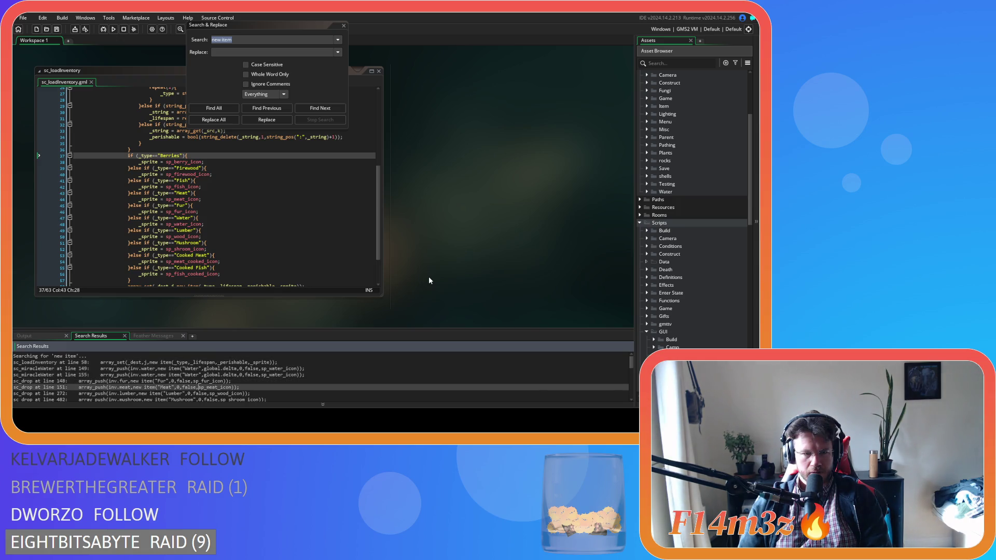
{"action": "key", "text": "Down"}
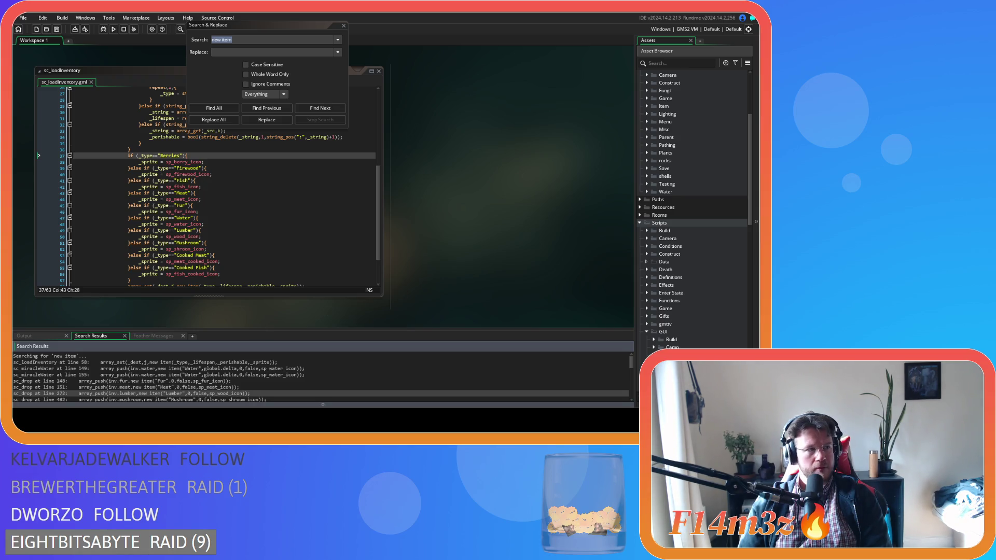
{"action": "key", "text": "Down"}
{"action": "key", "text": "Down"}
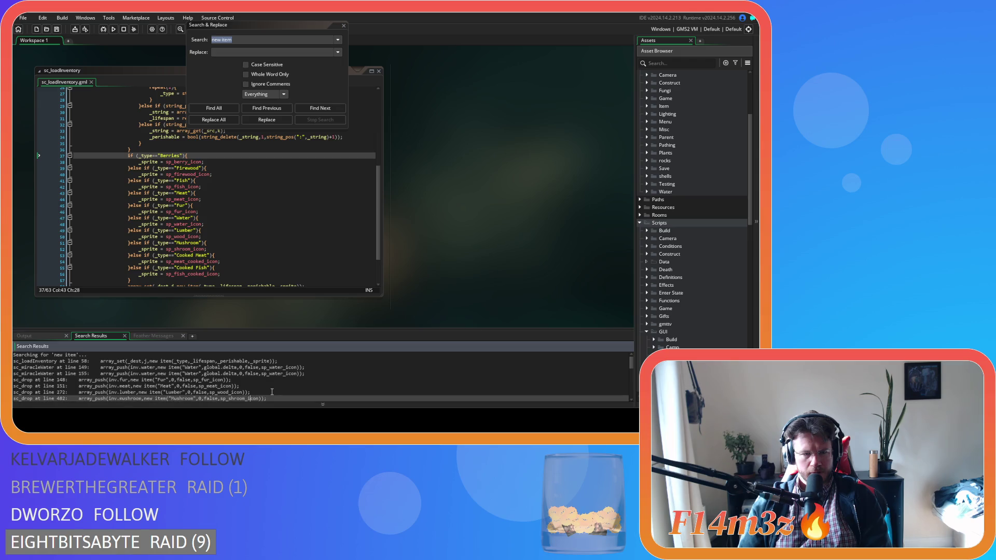
{"action": "key", "text": "Down"}
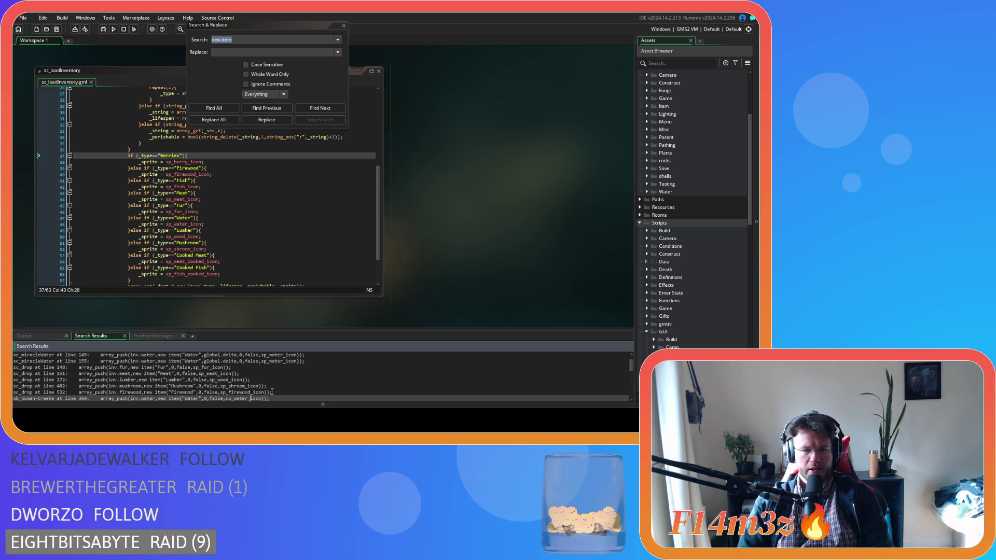
{"action": "key", "text": "Down"}
{"action": "key", "text": "Down"}
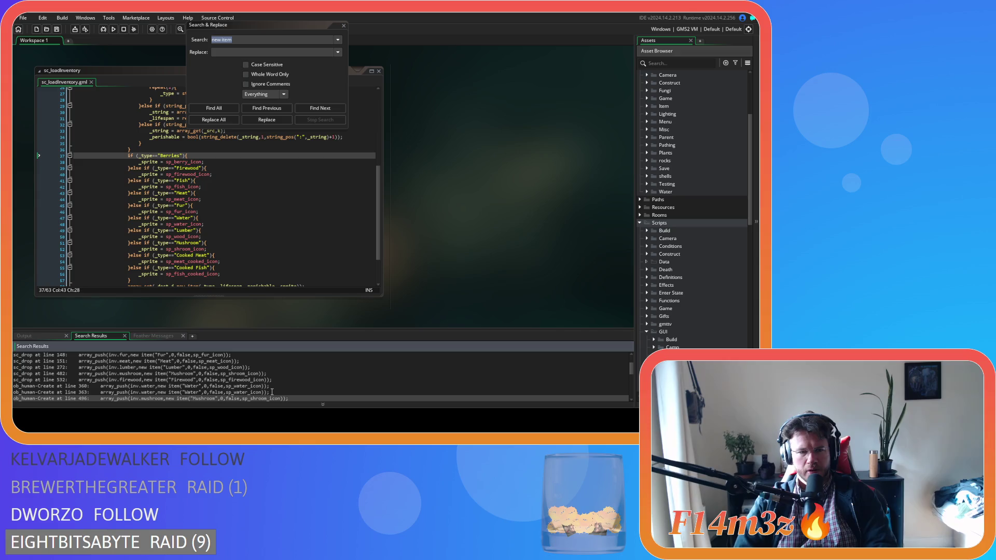
{"action": "key", "text": "Down"}
{"action": "key", "text": "Down"}
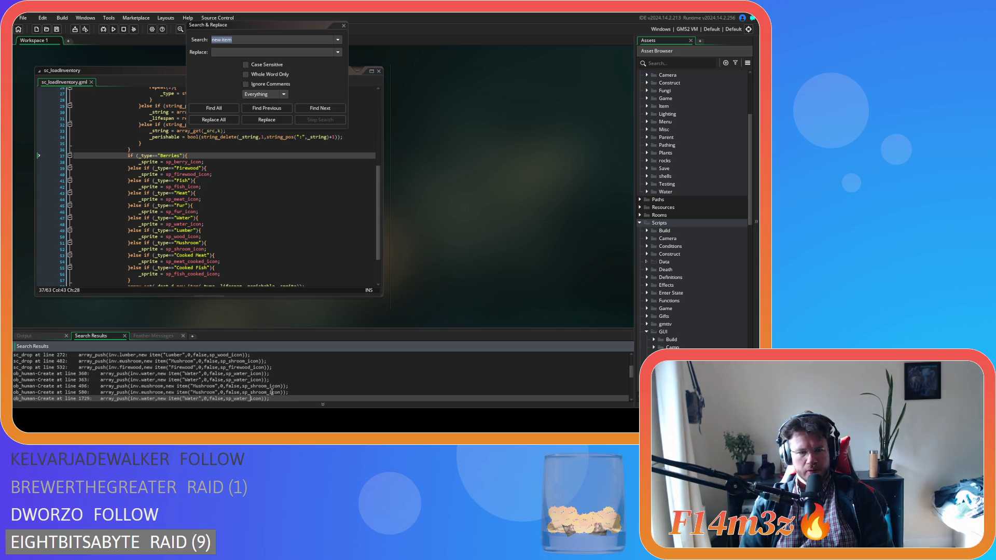
{"action": "key", "text": "Down"}
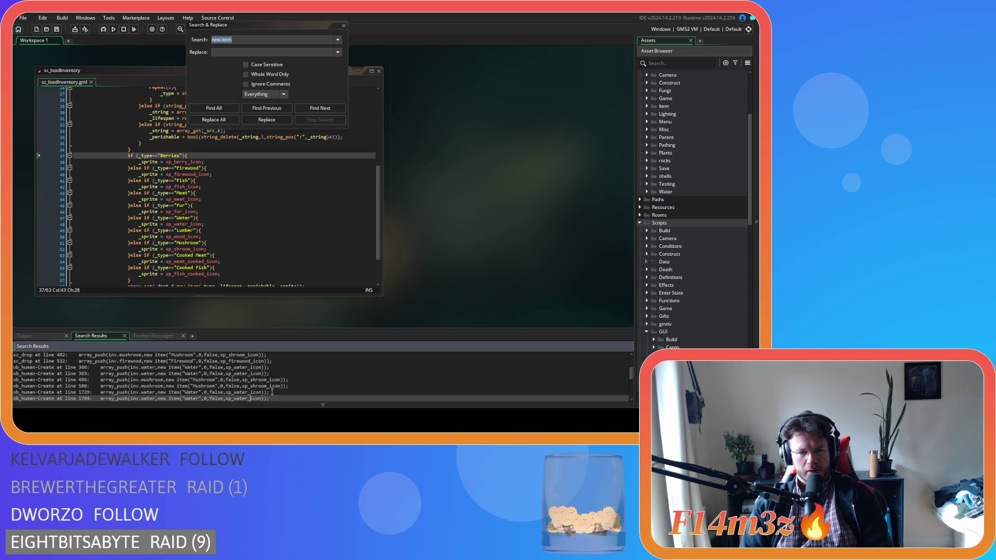
{"action": "key", "text": "Down"}
{"action": "key", "text": "Down"}
{"action": "key", "text": "Down"}
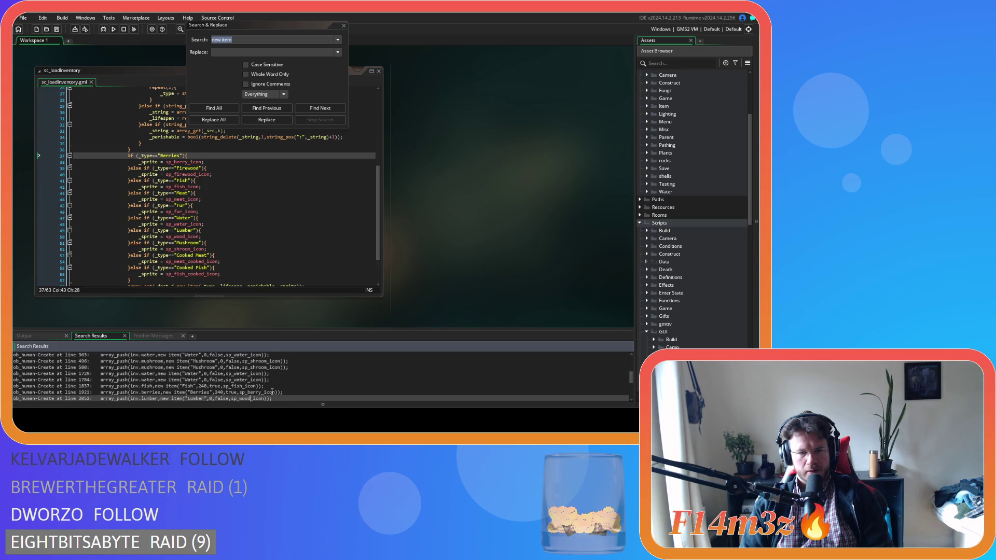
{"action": "key", "text": "Down"}
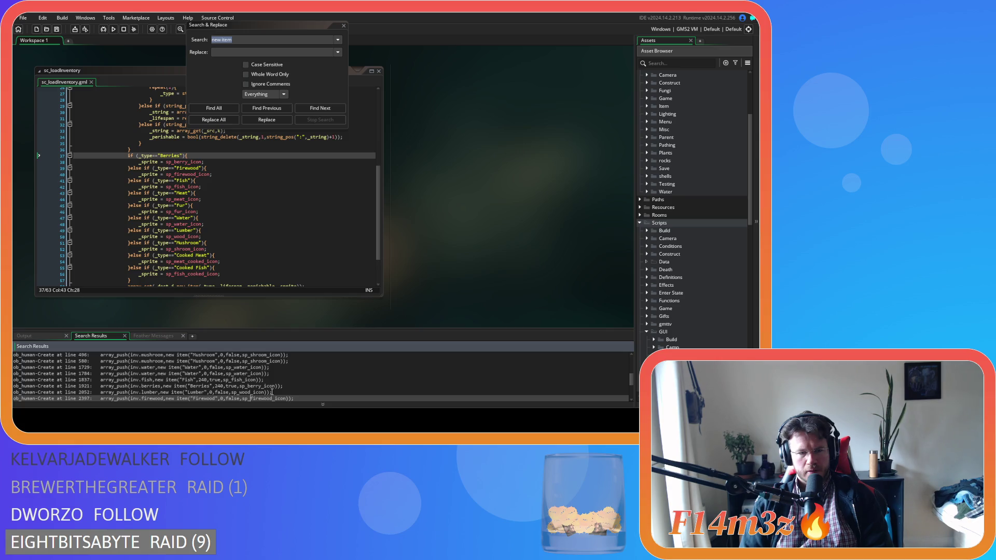
{"action": "key", "text": "Down"}
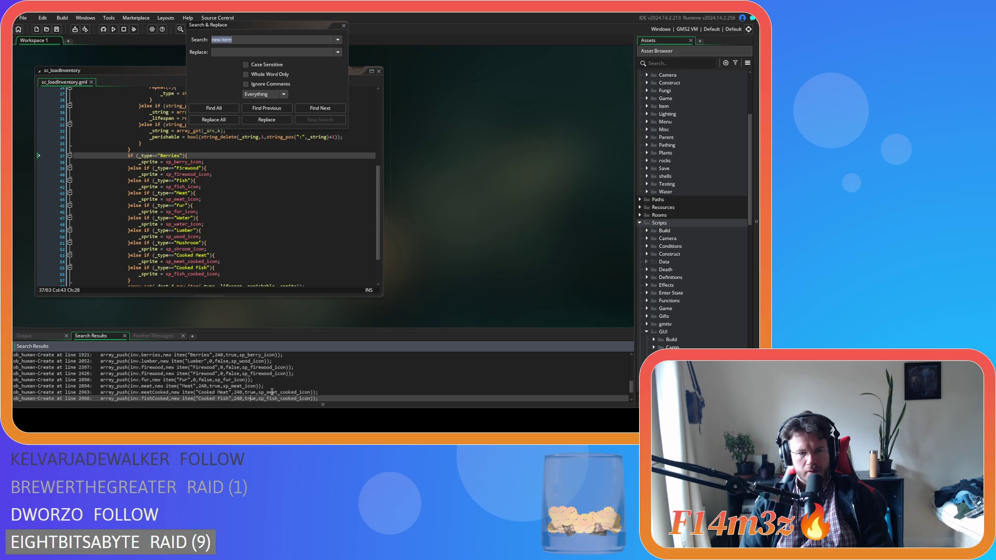
{"action": "key", "text": "Up"}
{"action": "key", "text": "Up"}
{"action": "key", "text": "Up"}
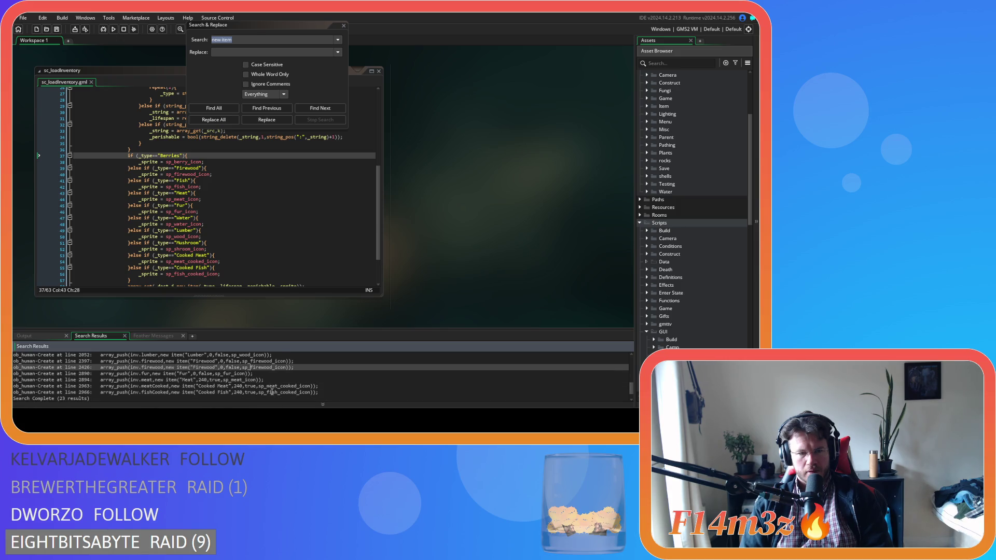
{"action": "key", "text": "Up"}
{"action": "key", "text": "Up"}
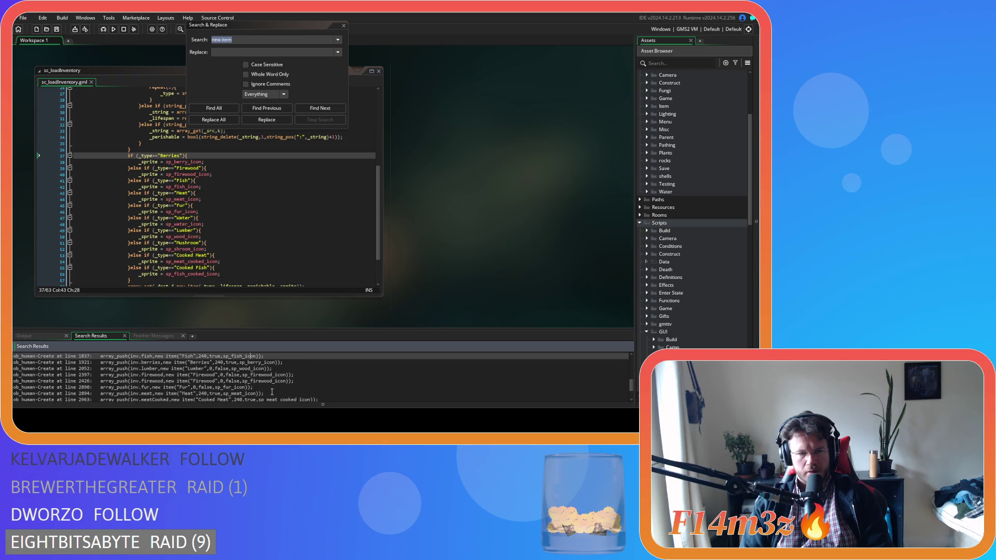
{"action": "key", "text": "Up"}
{"action": "key", "text": "Up"}
{"action": "key", "text": "Up"}
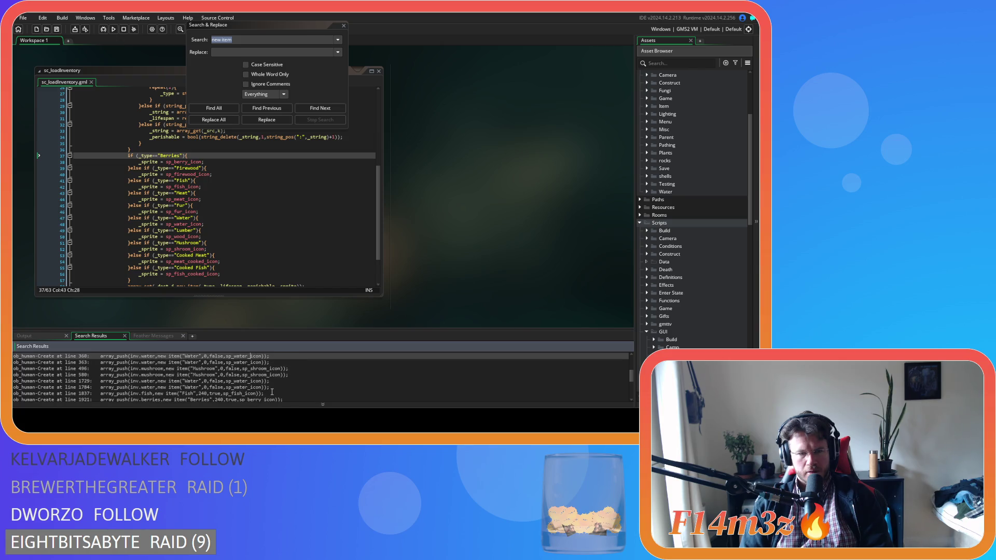
{"action": "key", "text": "Up"}
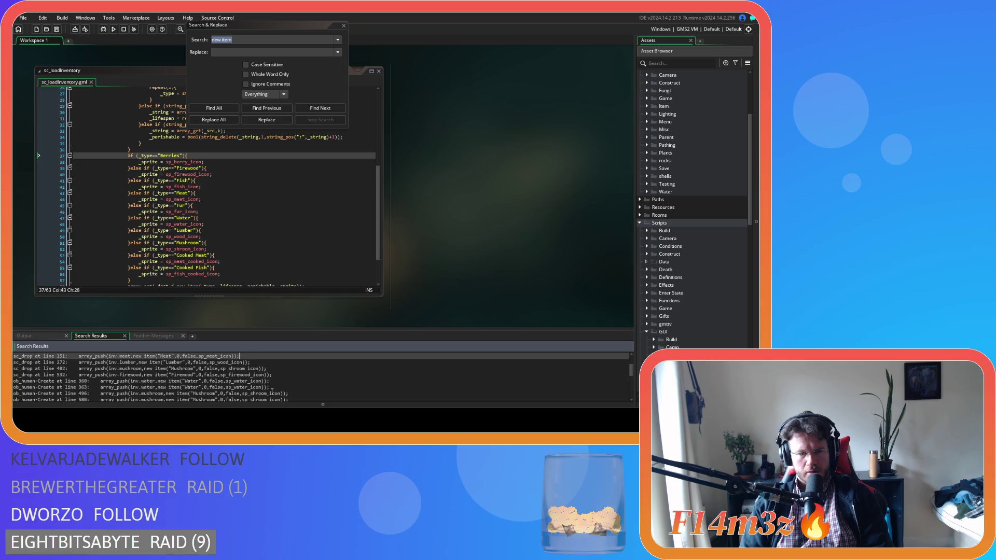
{"action": "key", "text": "Down"}
{"action": "key", "text": "Return"}
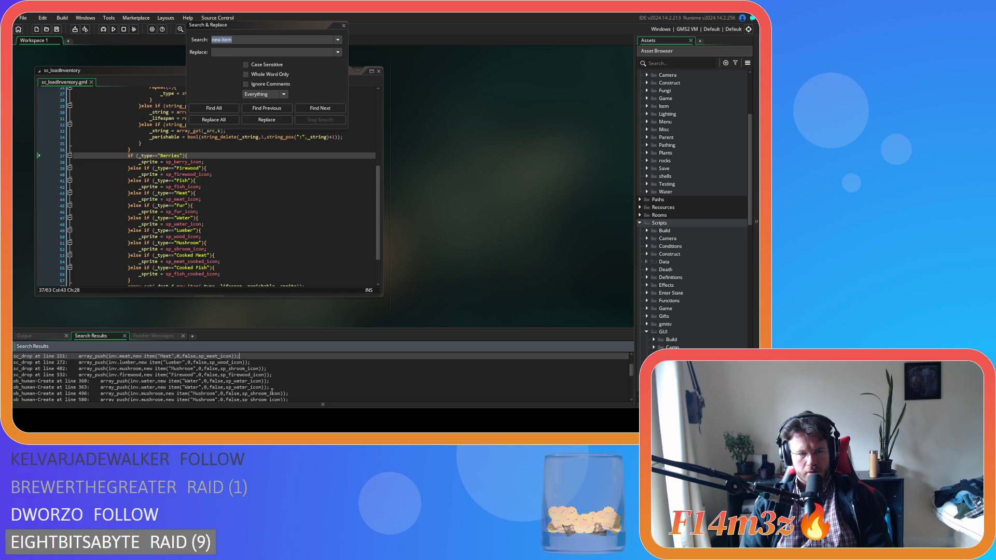